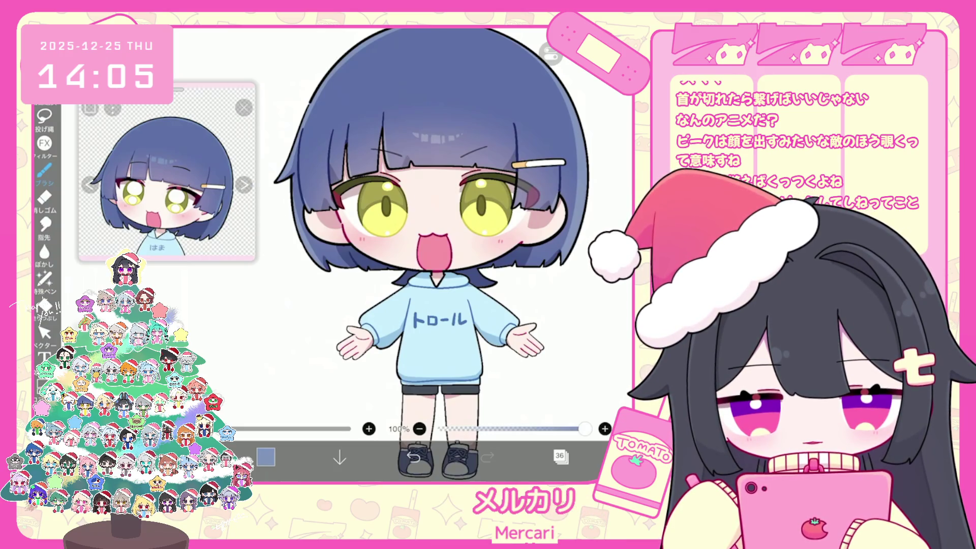
Open the layer list showing the chibi drawing's 36 layers.
left_click(560, 456)
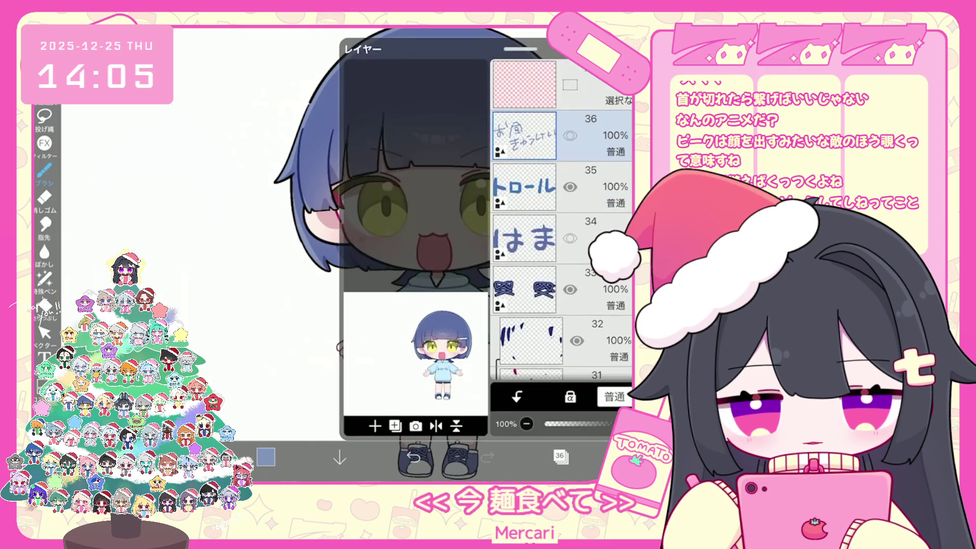
Show the handwritten break-note layer beside the finished blue-haired chibi, then reopen the layers later.
left_click(570, 140)
left_click(560, 457)
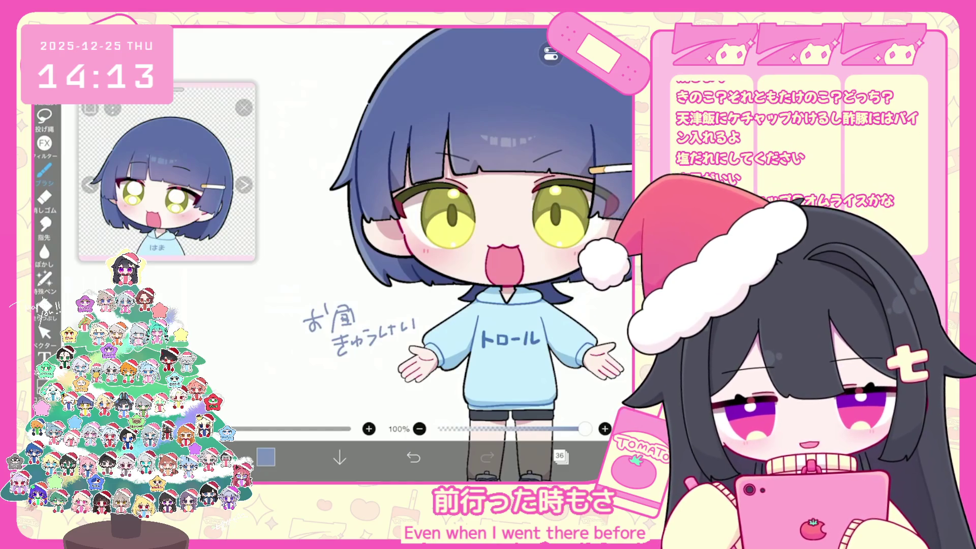
left_click(561, 457)
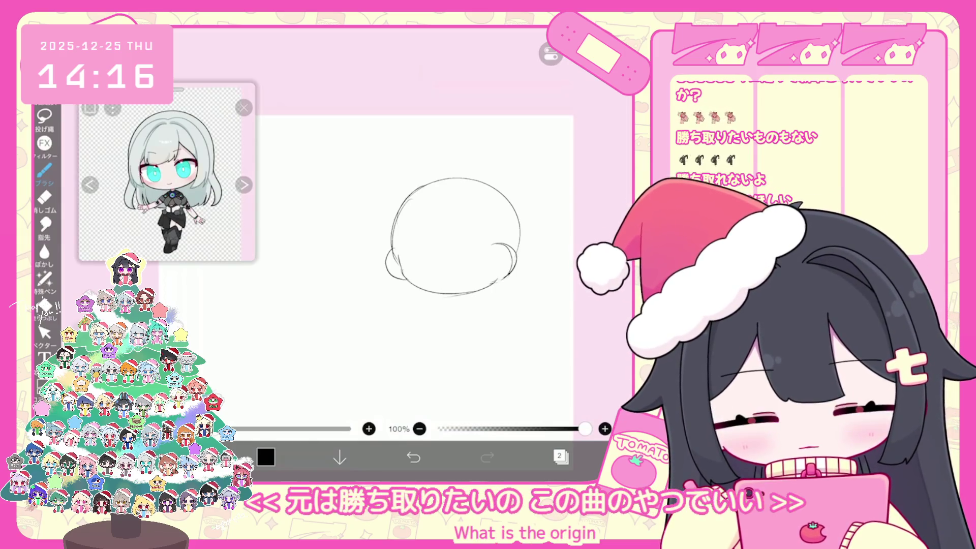
Switch the reference image to the purple-haired cat-eared character.
scroll(429, 252, "down", 2)
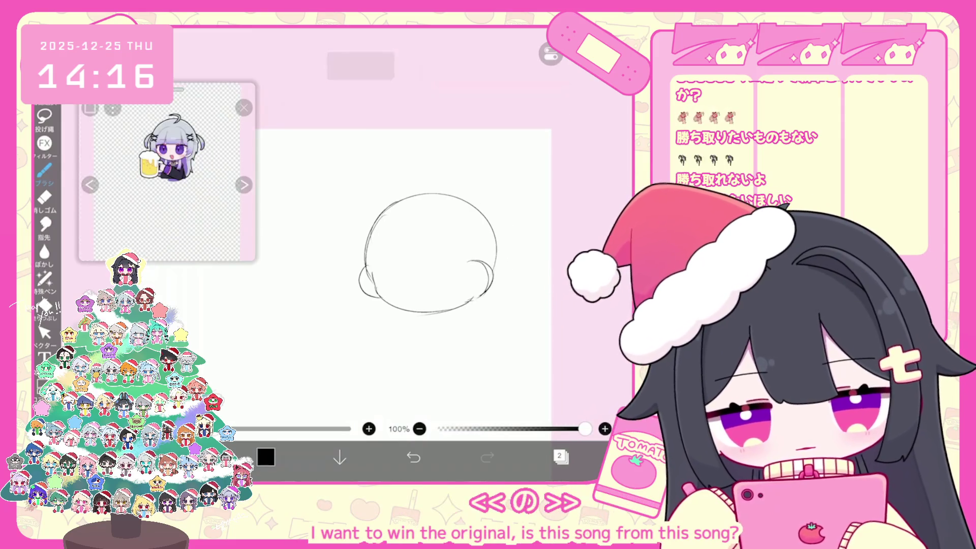
scroll(168, 172, "up", 2)
left_click(244, 184)
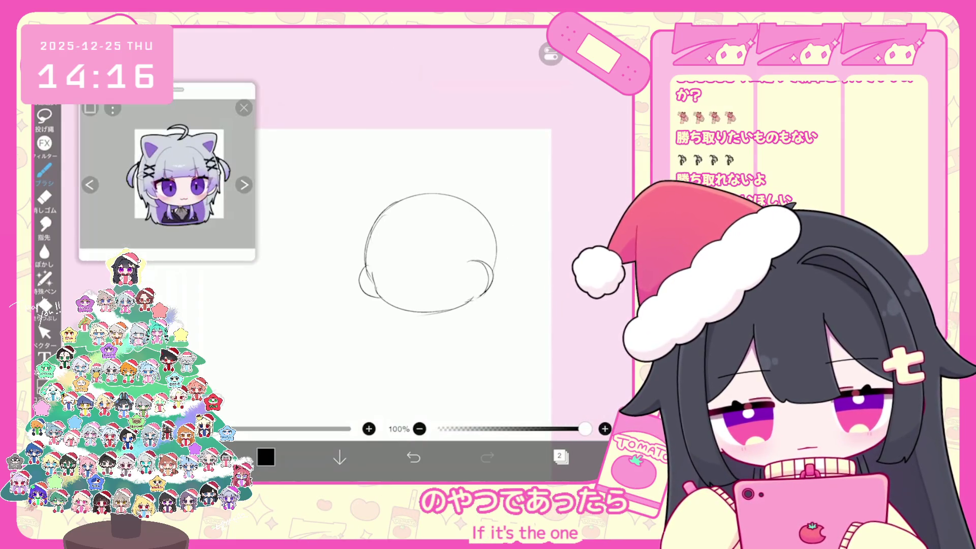
Sketch the bangs line, a short strand and the outer hair curve around the head.
left_click_drag(443, 231, 394, 262)
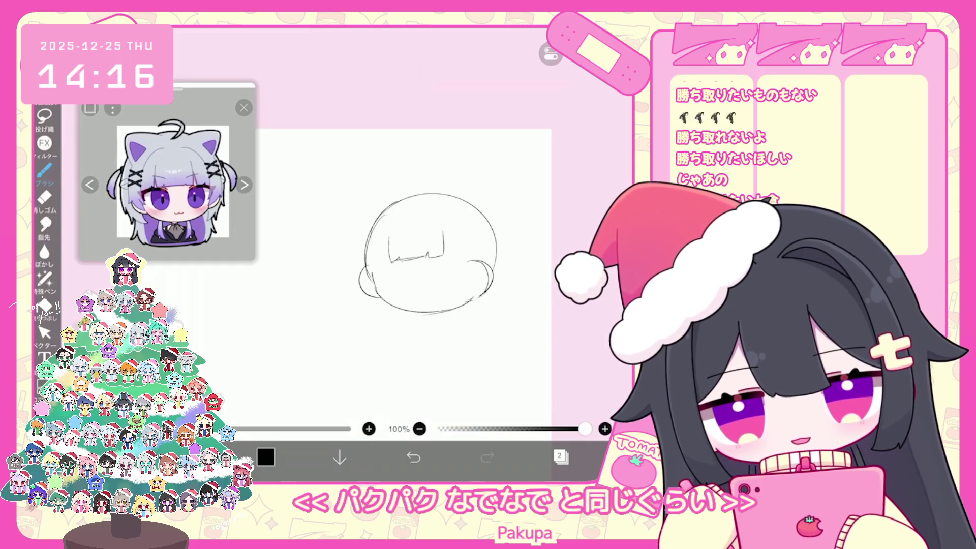
left_click_drag(464, 254, 476, 256)
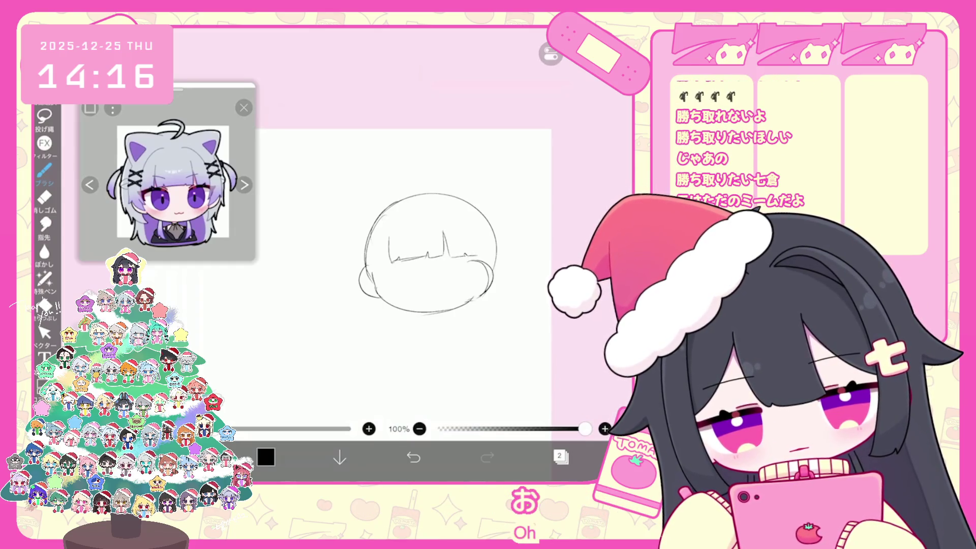
mouse_move(358, 274)
left_mouse_down()
mouse_move(463, 186)
mouse_move(505, 222)
mouse_move(513, 257)
left_mouse_up()
scroll(432, 254, "up", 2)
mouse_move(463, 209)
left_mouse_down()
mouse_move(503, 281)
mouse_move(501, 312)
left_mouse_up()
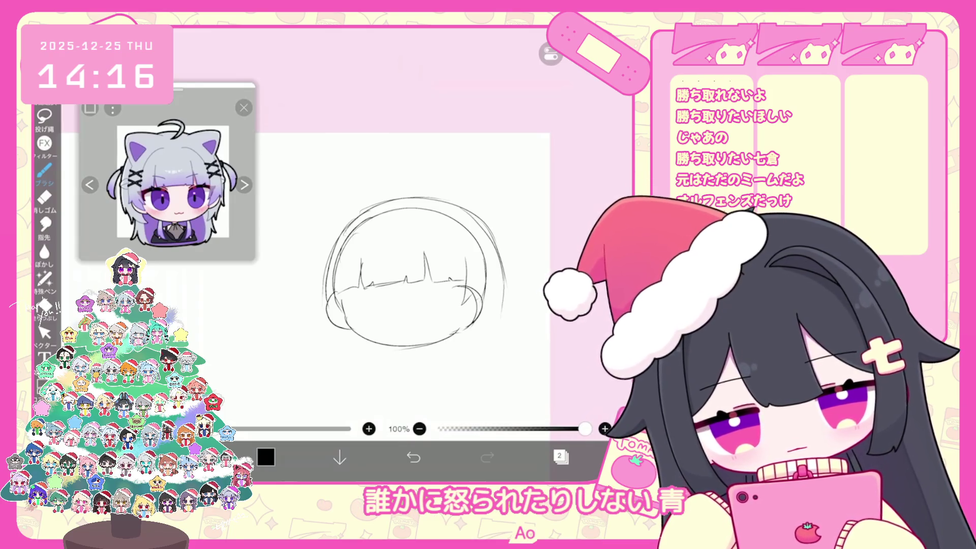
left_click(550, 54)
Place a vertical line-symmetry guide at the canvas centre and draw a trial mirrored head curve.
left_click(567, 143)
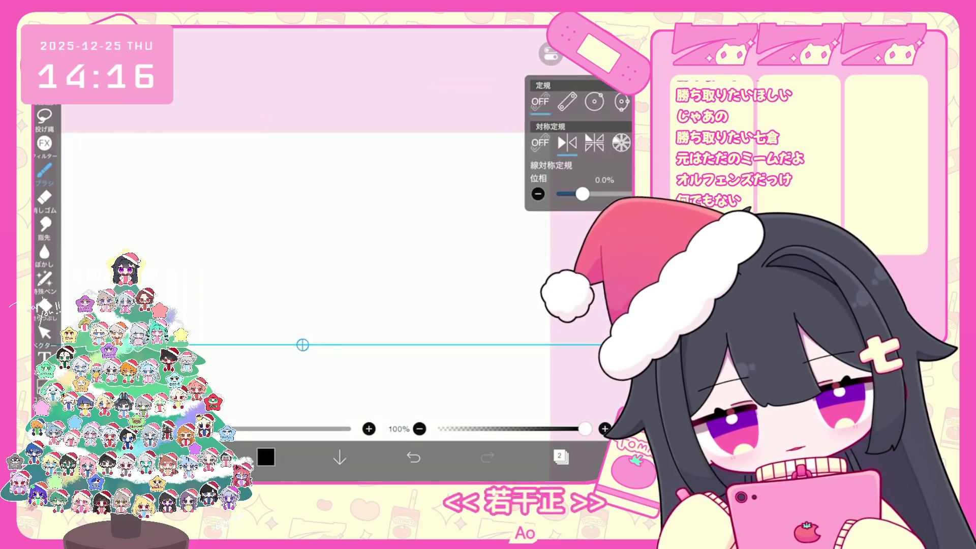
left_click(567, 143)
left_click(551, 54)
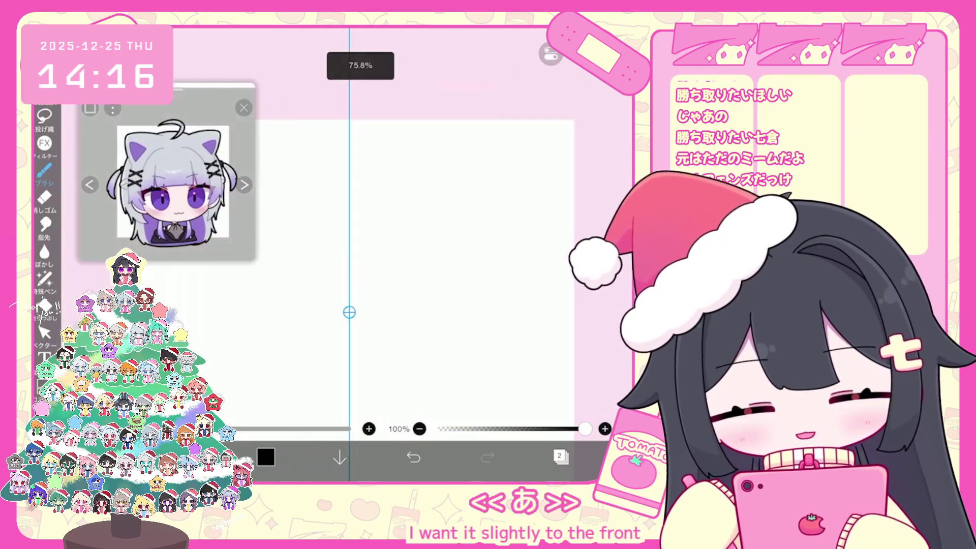
left_click_drag(350, 312, 443, 312)
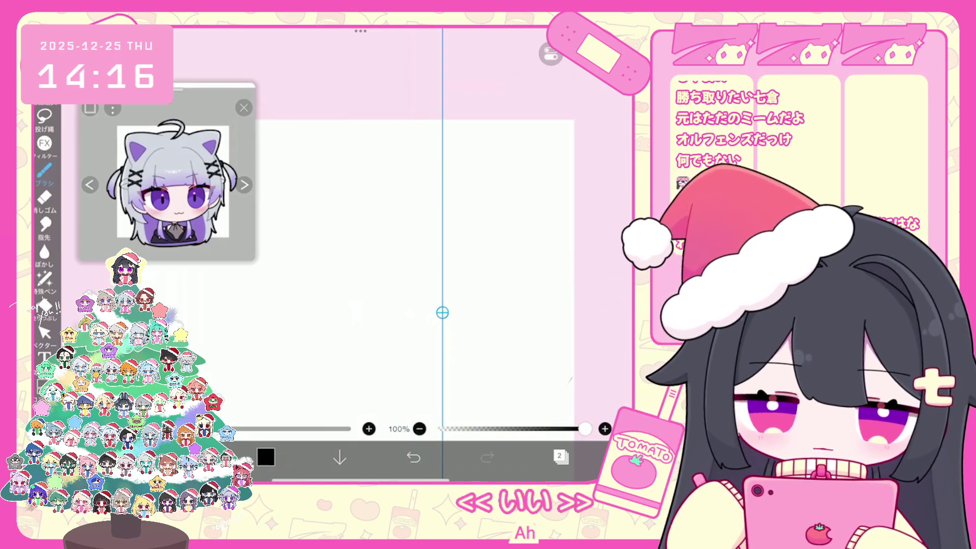
left_click(551, 54)
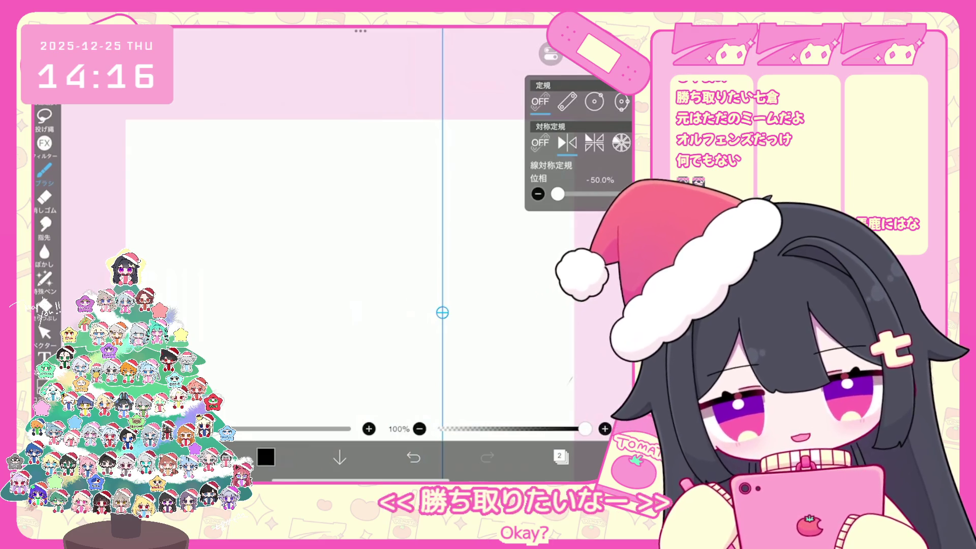
left_click(551, 54)
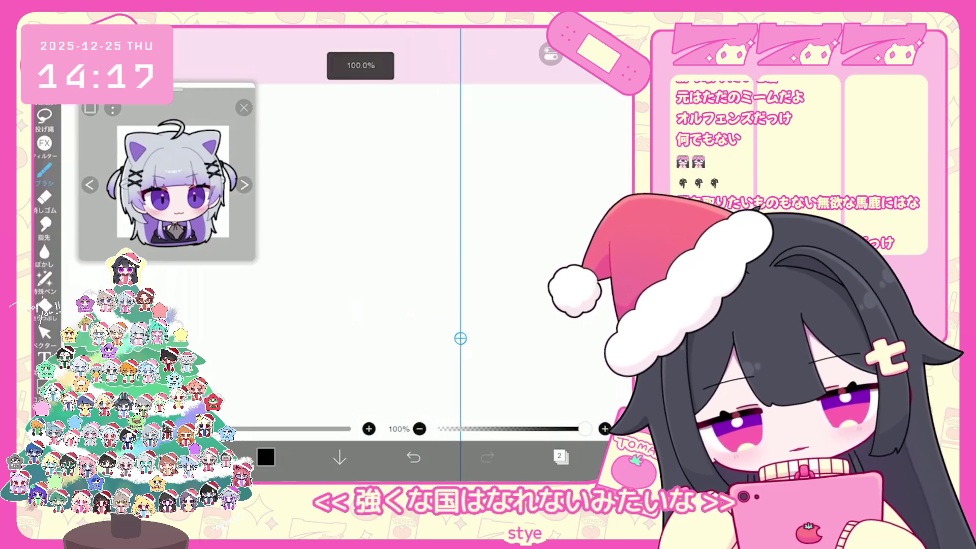
left_click_drag(394, 275, 511, 277)
Redraw the mirrored head curve, cheek curves and top-of-head arc, undoing failed attempts.
key("ctrl+z")
left_click_drag(397, 263, 525, 265)
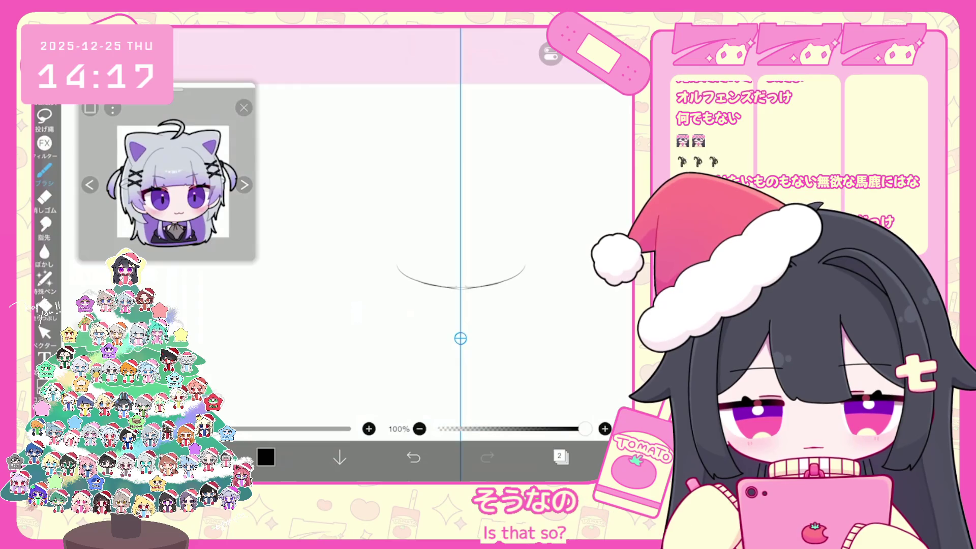
scroll(452, 285, "up", 2)
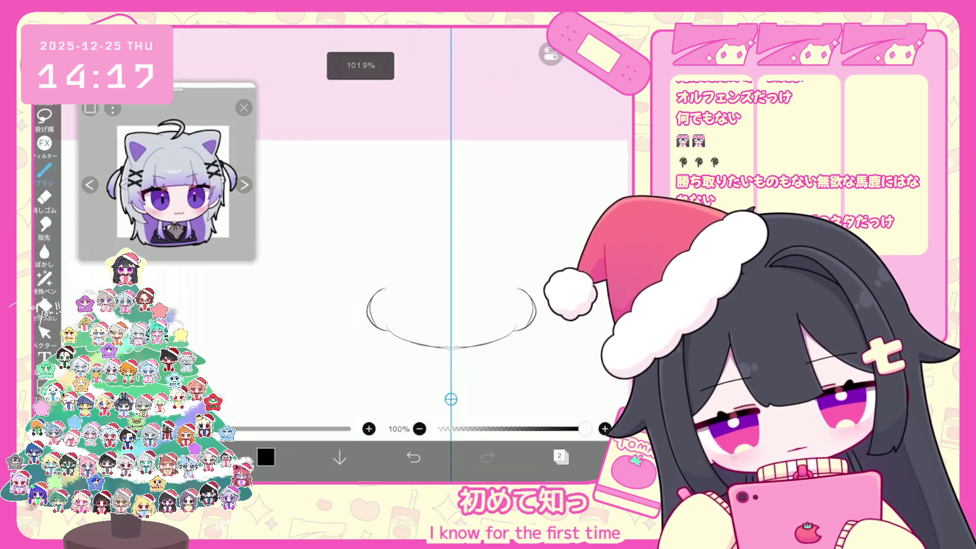
left_click_drag(417, 223, 450, 265)
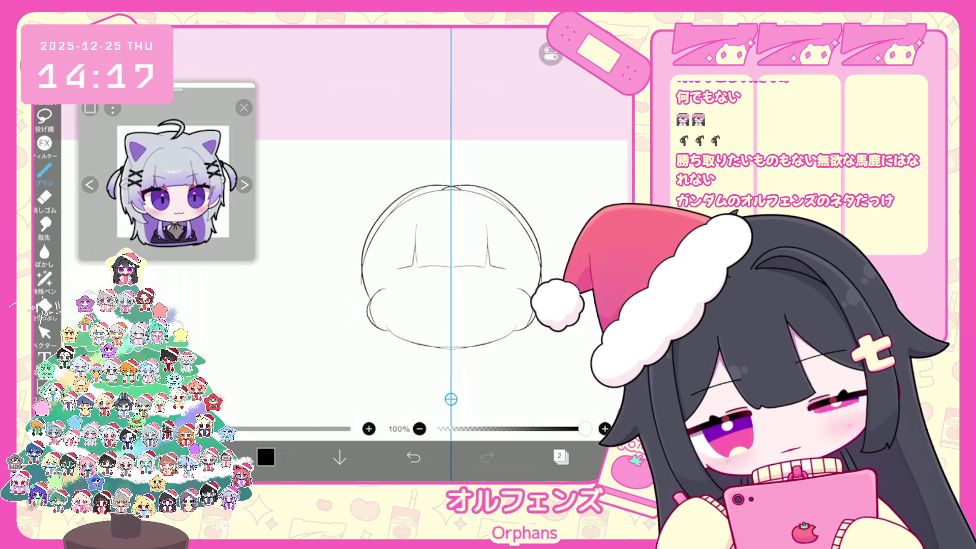
key("ctrl+z")
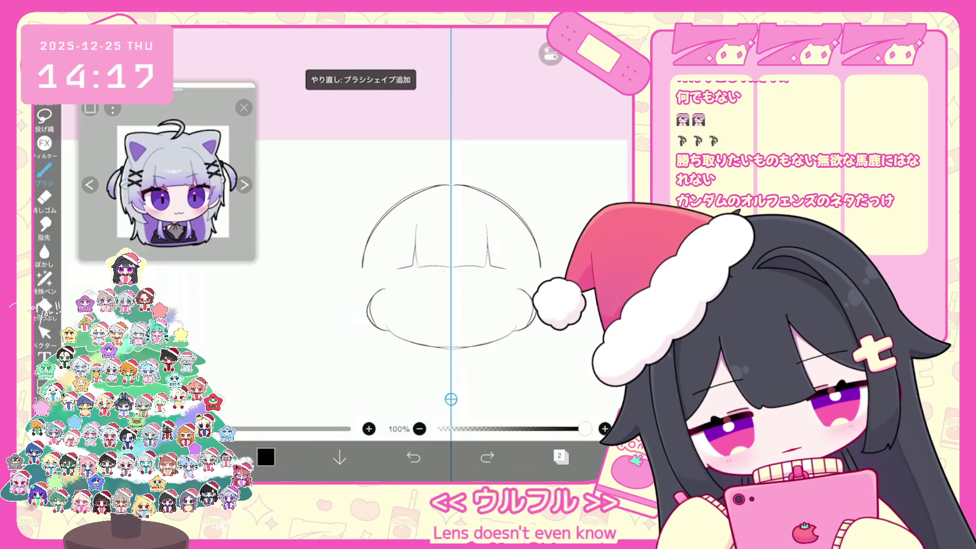
key("ctrl+z")
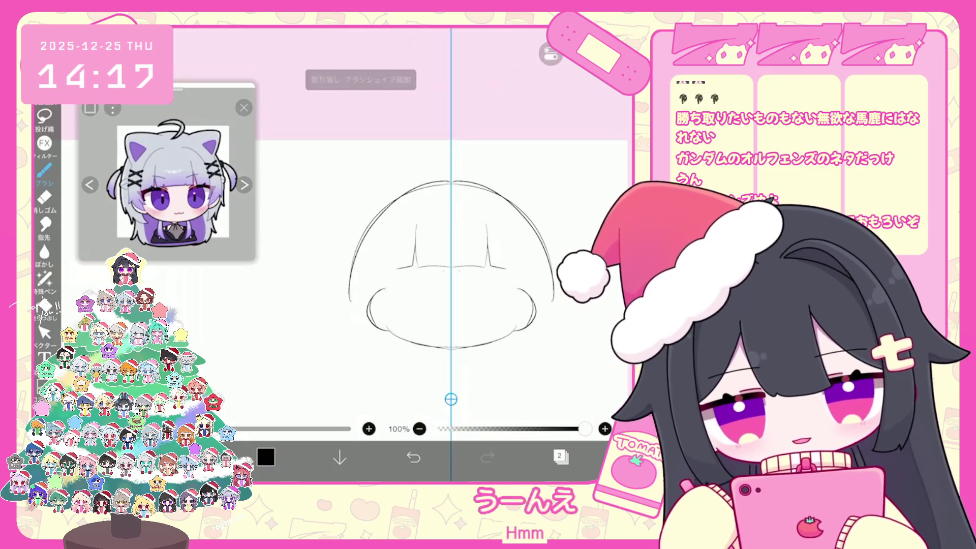
key("ctrl+z")
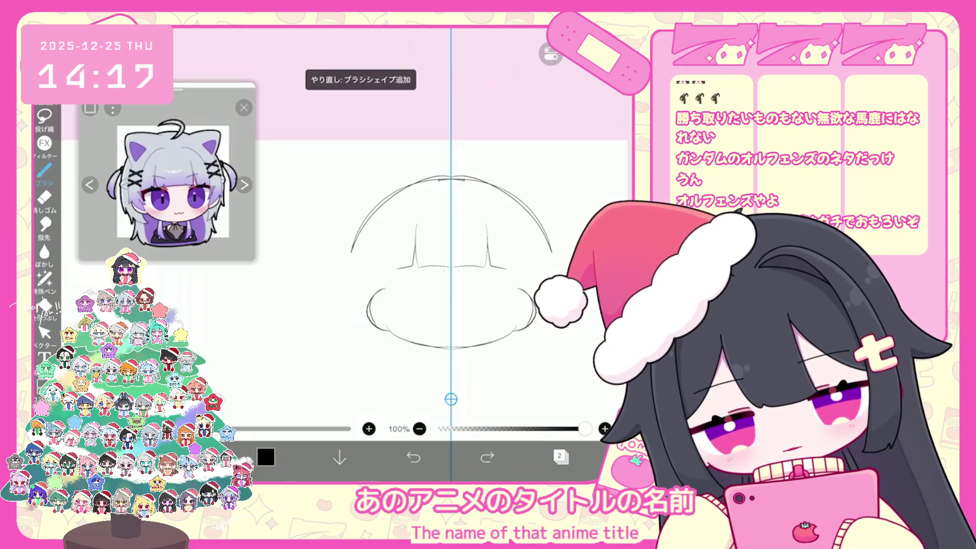
mouse_move(447, 173)
left_mouse_down()
mouse_move(379, 198)
mouse_move(357, 252)
left_mouse_up()
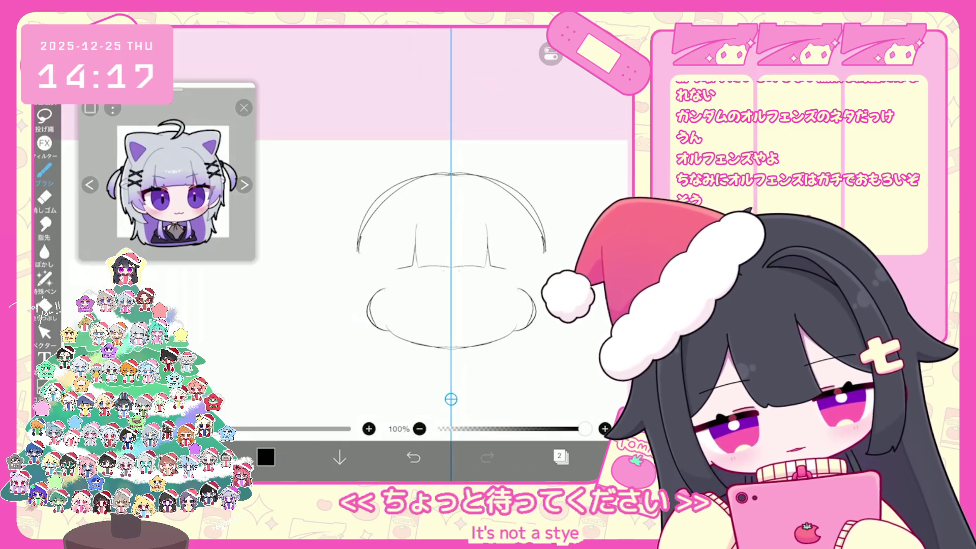
key("ctrl+z")
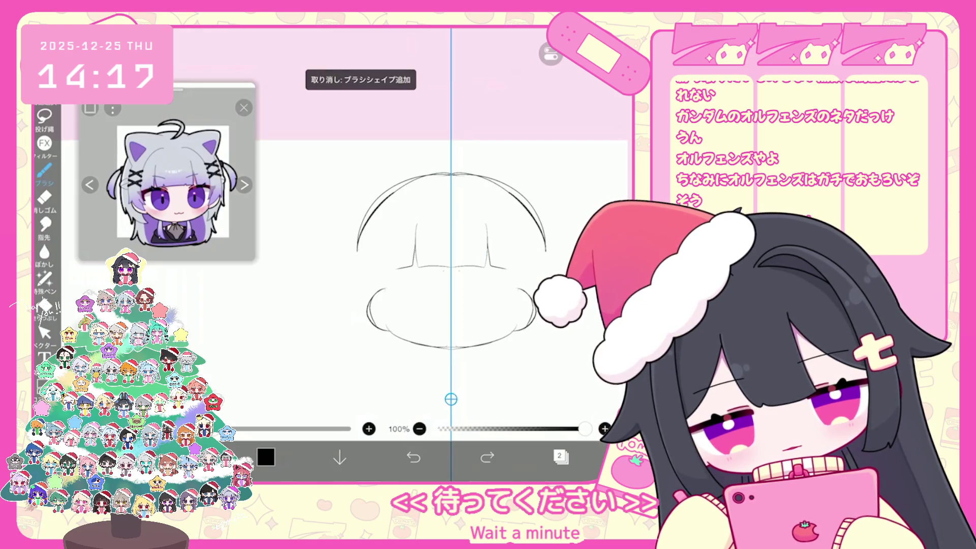
Sketch mirrored outer and inner hair curves and side tufts, undoing rejected strokes.
left_click_drag(405, 223, 394, 318)
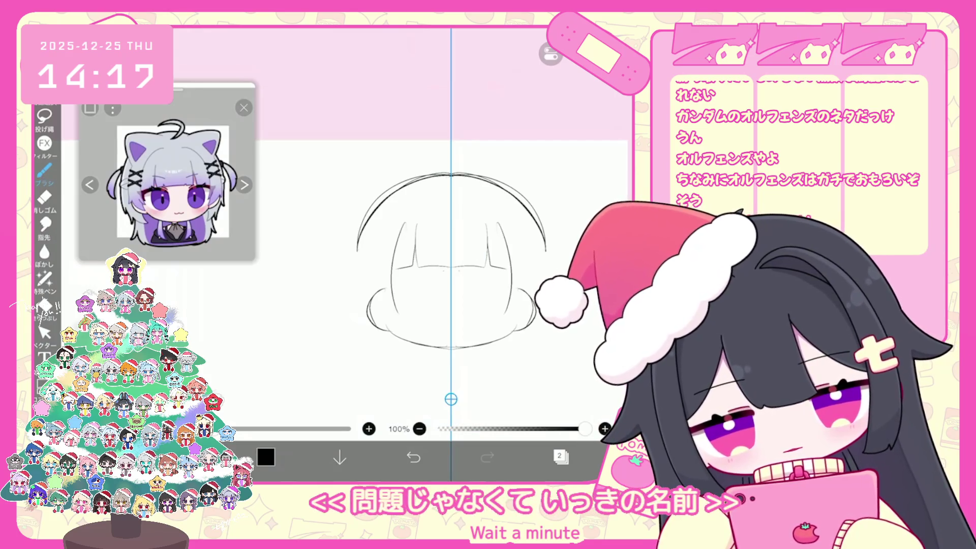
key("ctrl+z")
mouse_move(364, 235)
left_mouse_down()
mouse_move(356, 298)
mouse_move(378, 311)
mouse_move(384, 298)
left_mouse_up()
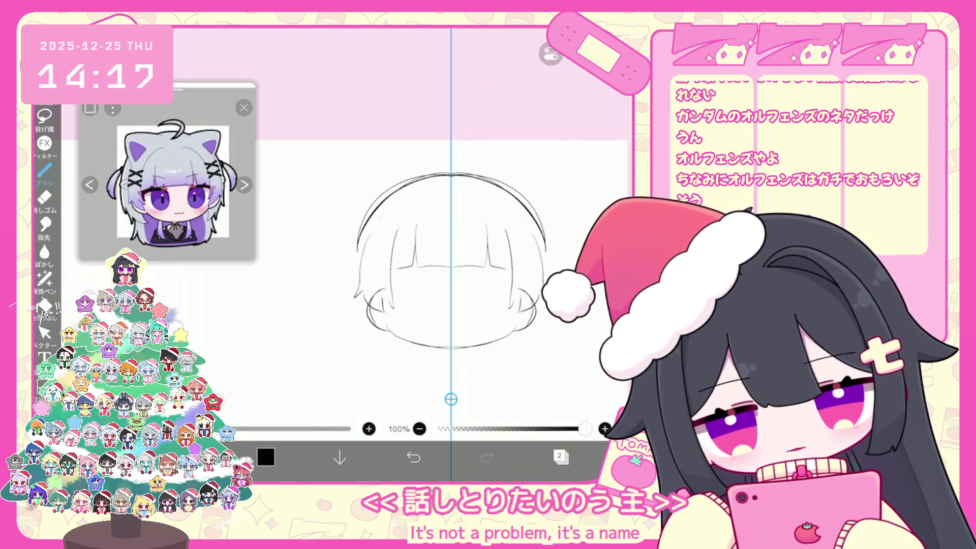
left_click_drag(420, 206, 389, 305)
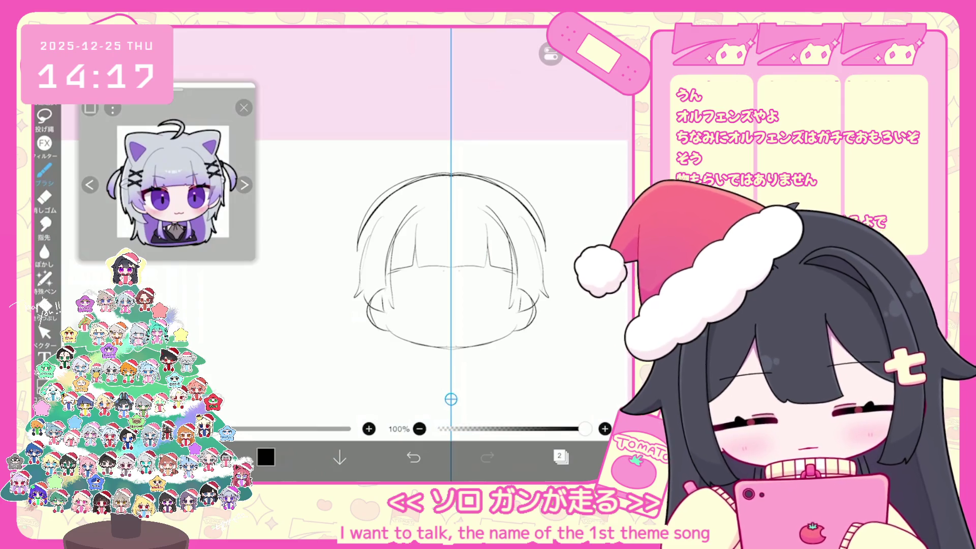
left_click_drag(388, 271, 403, 272)
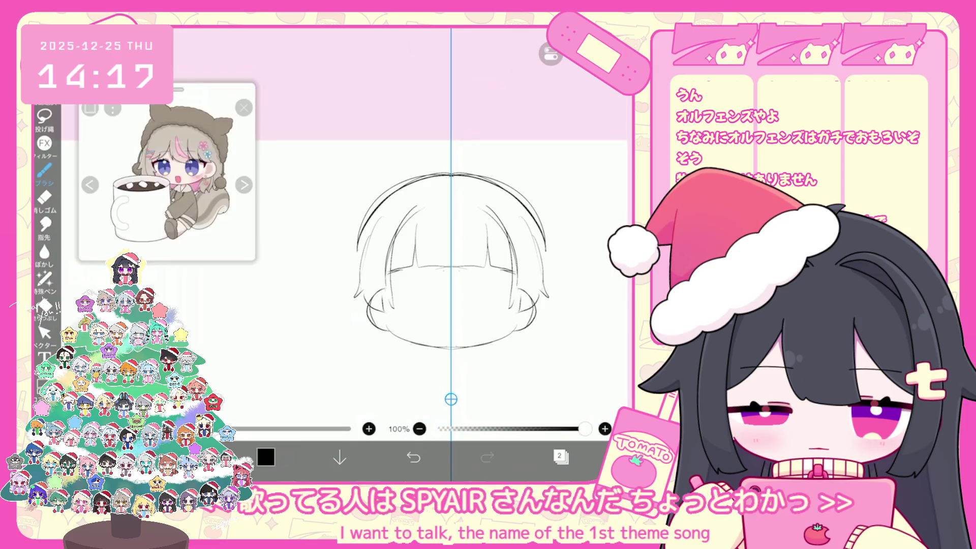
key("ctrl+z")
left_click_drag(452, 305, 455, 279)
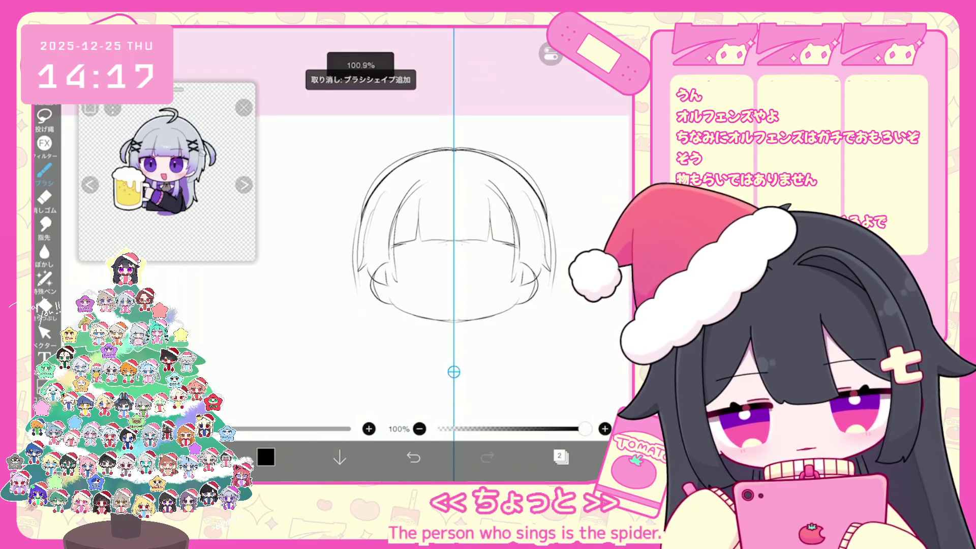
mouse_move(358, 211)
left_mouse_down()
mouse_move(333, 265)
mouse_move(345, 274)
left_mouse_up()
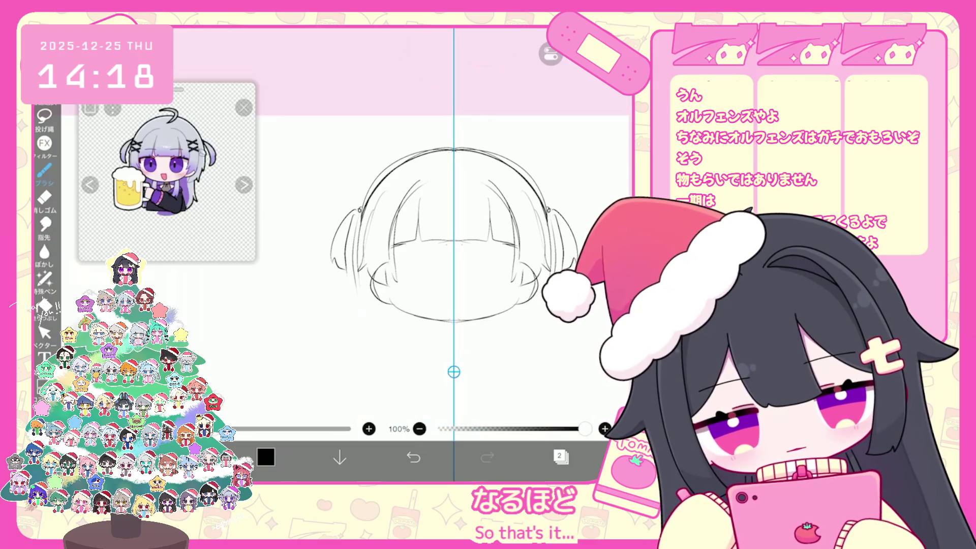
scroll(454, 254, "up", 1)
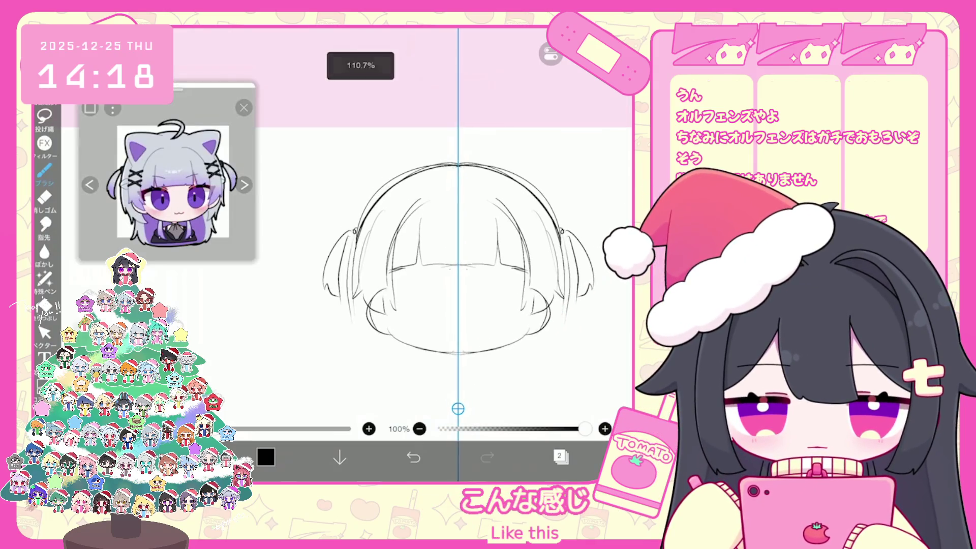
key("ctrl+z")
mouse_move(420, 242)
left_mouse_down()
mouse_move(420, 265)
mouse_move(457, 268)
mouse_move(422, 273)
mouse_move(458, 269)
left_mouse_up()
key("ctrl+z")
key("ctrl+z")
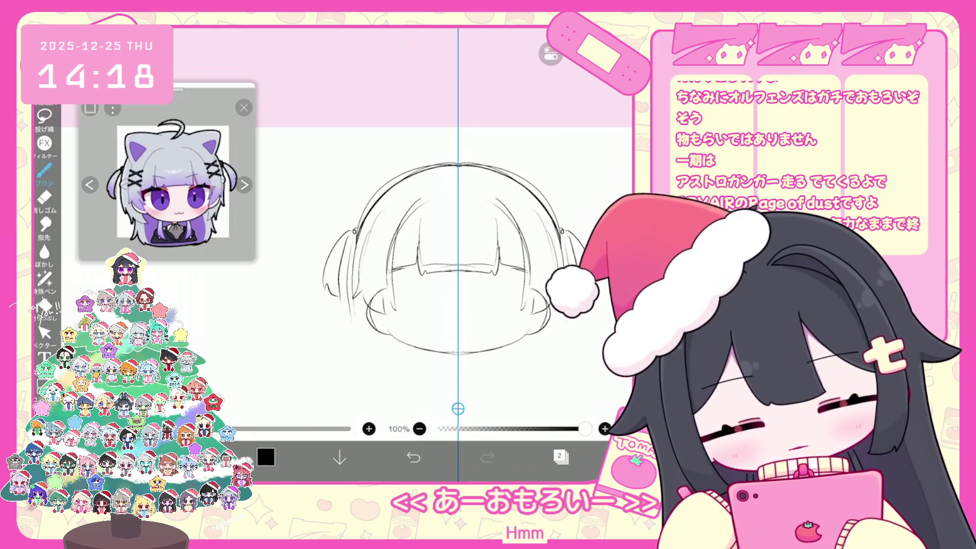
Add short loose strands under the bangs and along both sides of the face.
left_click_drag(414, 273, 386, 280)
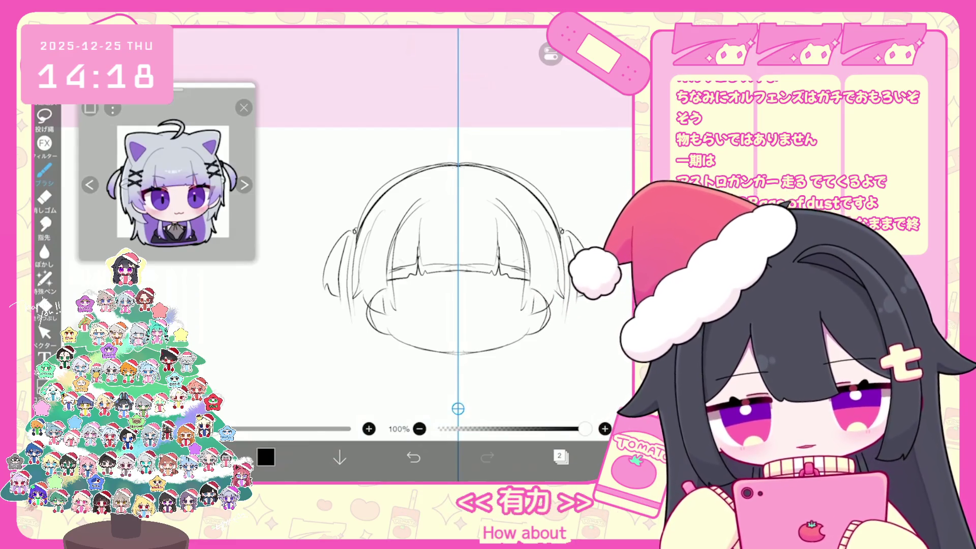
mouse_move(396, 276)
left_mouse_down()
mouse_move(384, 322)
mouse_move(360, 316)
left_mouse_up()
left_click_drag(391, 316, 376, 323)
left_click_drag(356, 288, 353, 308)
left_click_drag(353, 303, 366, 312)
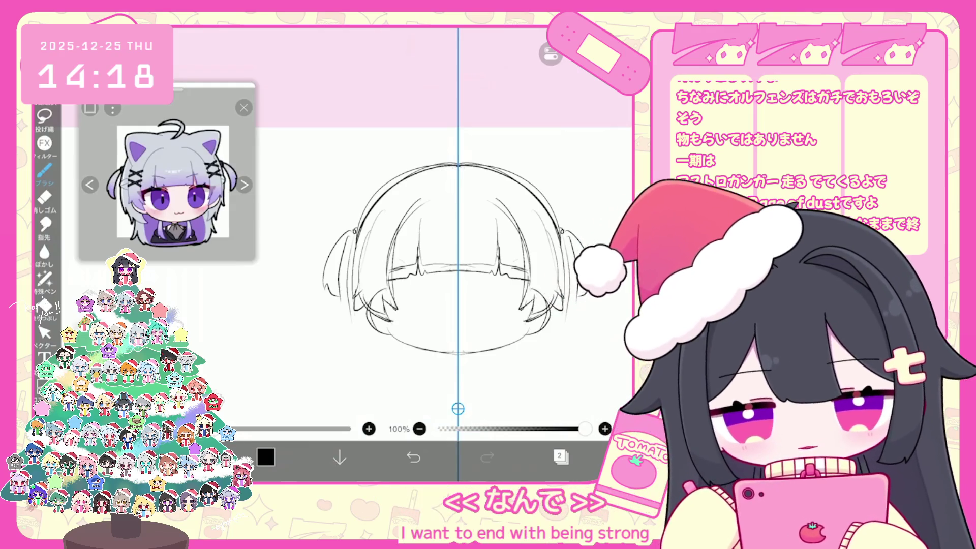
Delete the stray strokes near the eyes and inner bangs using the Vector tool.
left_click(45, 333)
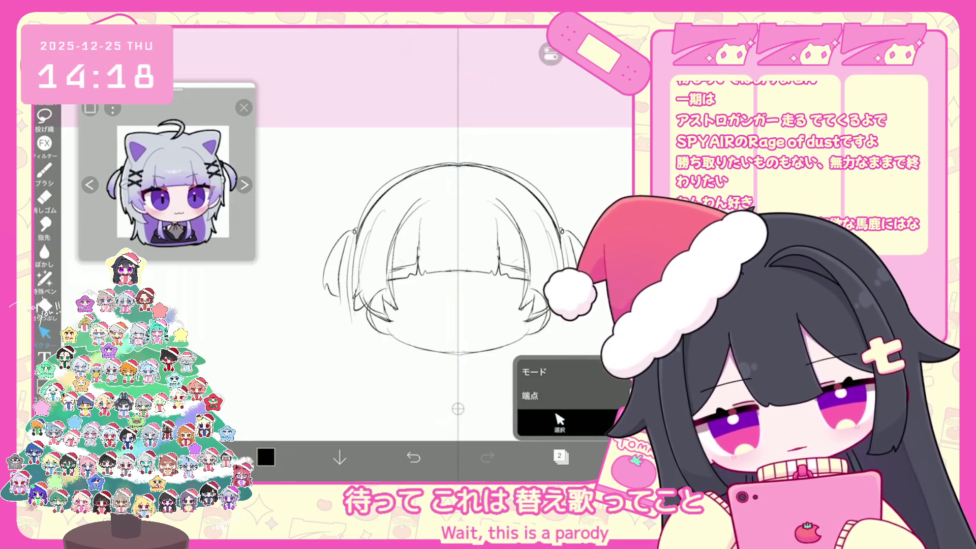
key("ctrl+z")
key("ctrl+z")
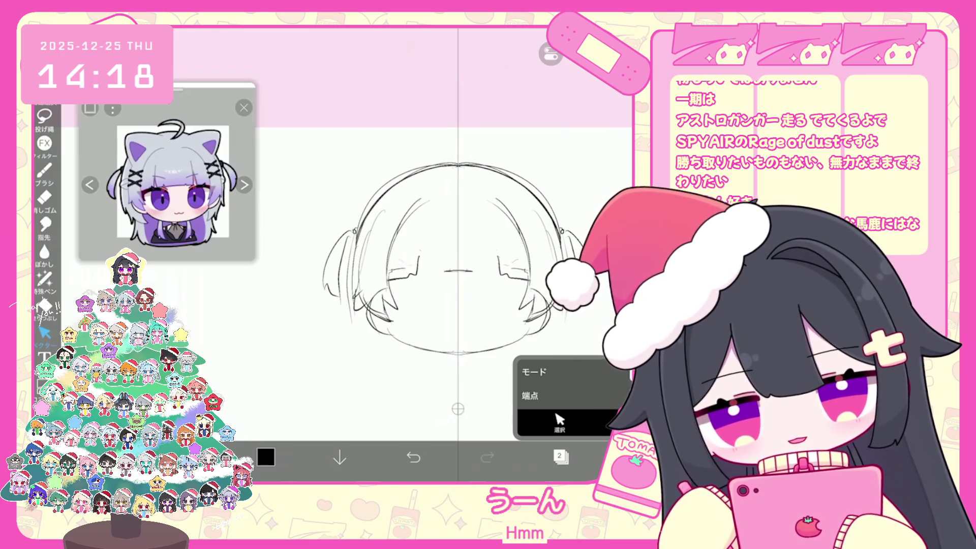
left_click(44, 173)
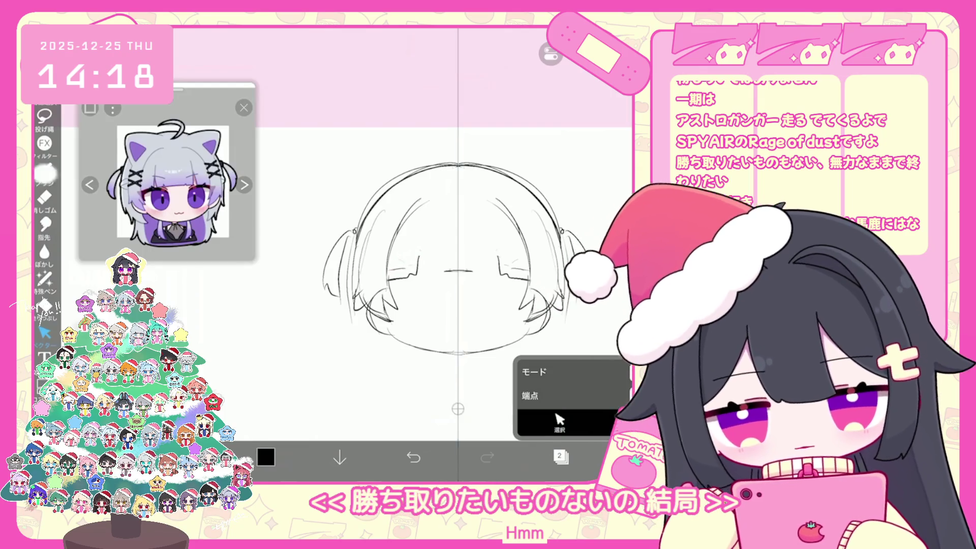
Redraw the mirrored inner face lines with the brush and start the oval eyes.
left_click_drag(394, 236, 385, 296)
left_click_drag(420, 253, 426, 277)
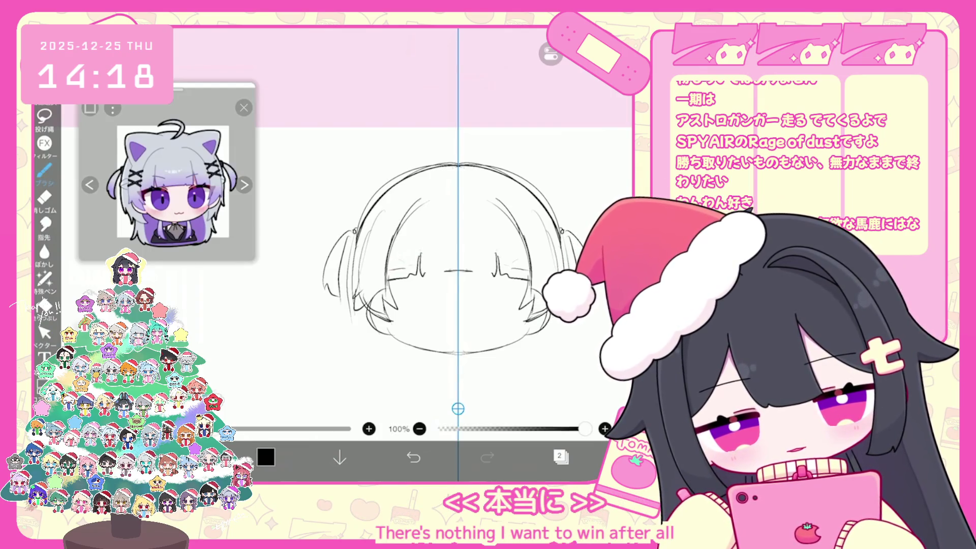
key("ctrl+z")
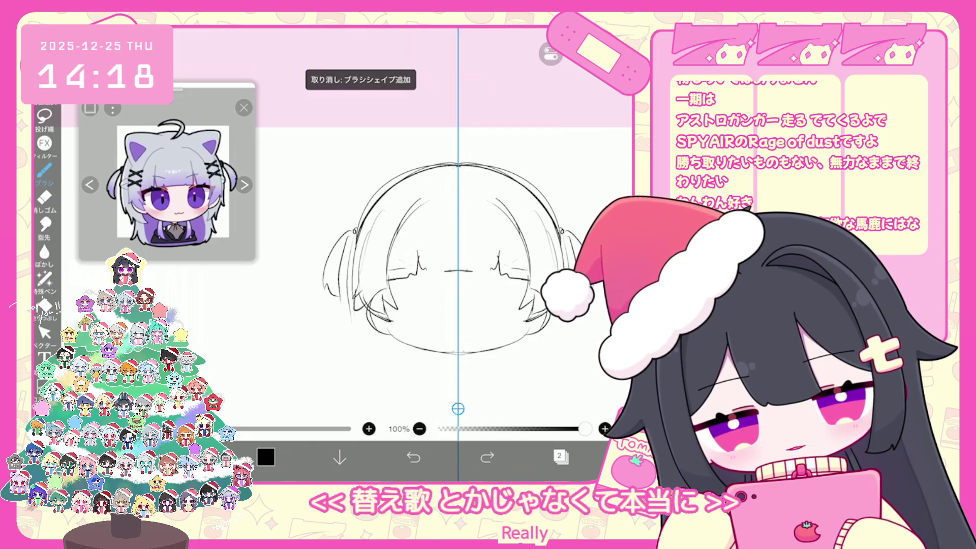
mouse_move(419, 250)
left_mouse_down()
mouse_move(426, 274)
mouse_move(449, 272)
mouse_move(420, 261)
mouse_move(388, 289)
left_mouse_up()
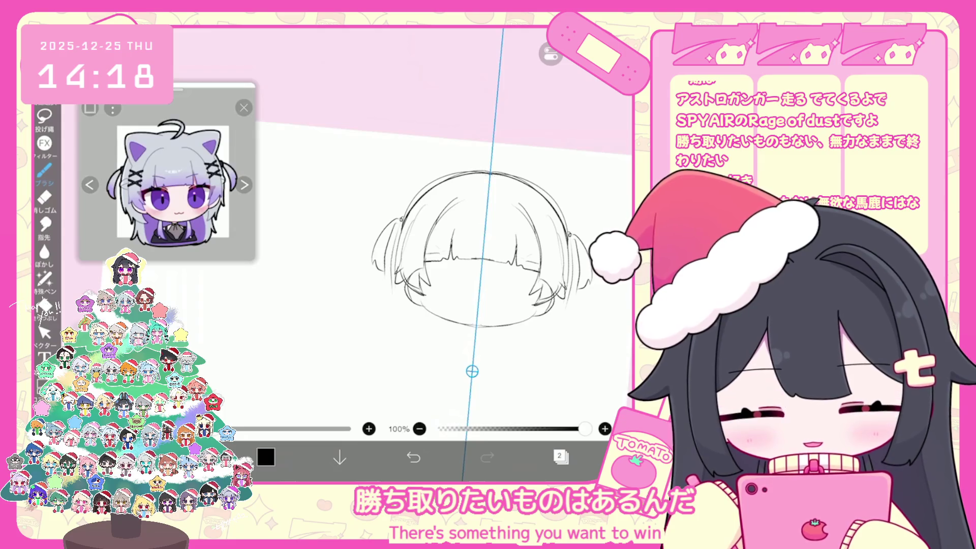
scroll(465, 254, "down", 1)
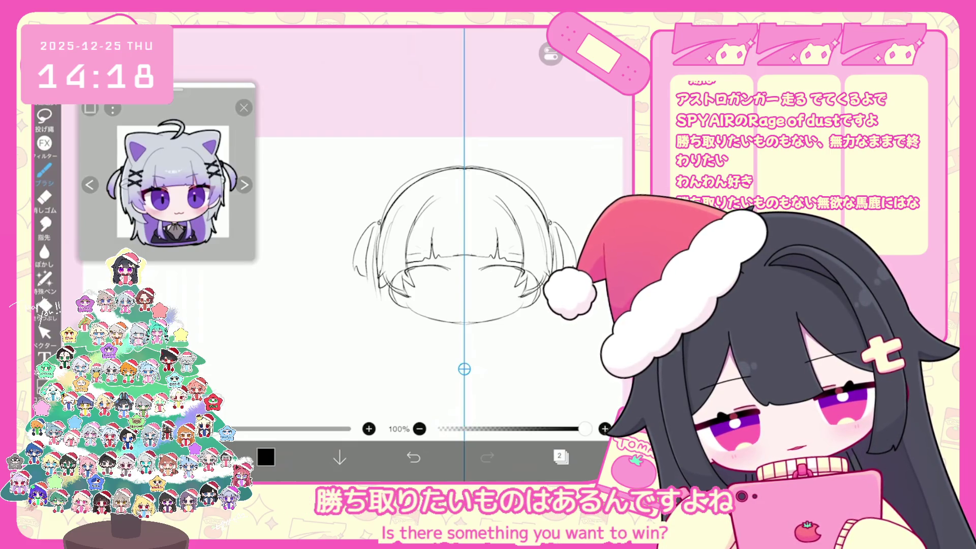
left_click_drag(435, 266, 434, 267)
scroll(464, 254, "up", 1)
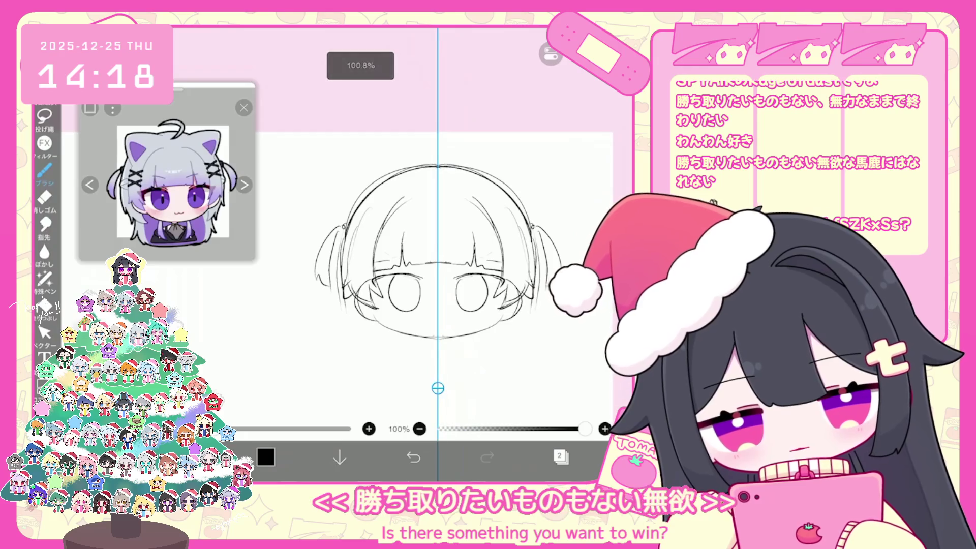
key("ctrl+z")
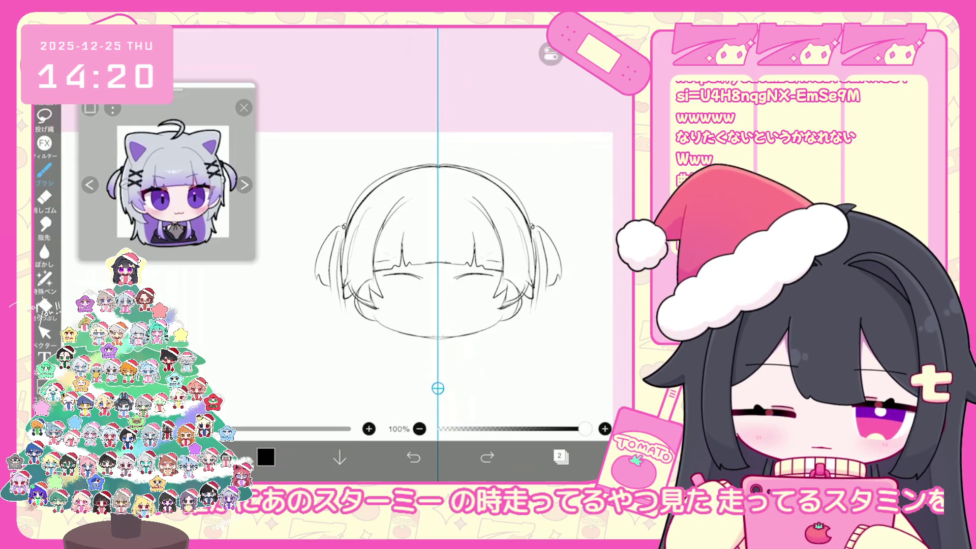
Sketch mirrored strokes around the right eye, undoing the last one.
mouse_move(458, 275)
left_mouse_down()
mouse_move(506, 276)
mouse_move(510, 289)
mouse_move(487, 311)
mouse_move(475, 276)
left_mouse_up()
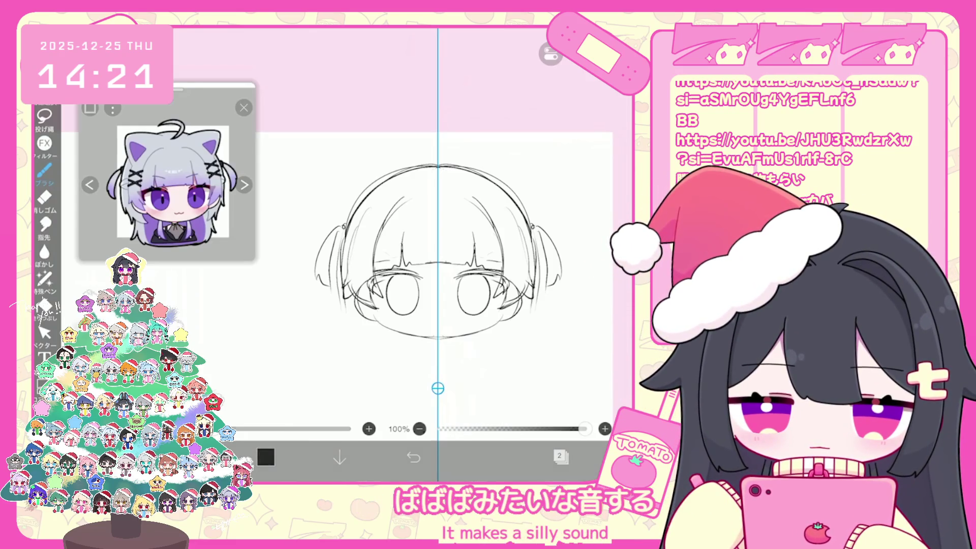
scroll(432, 254, "up", 1)
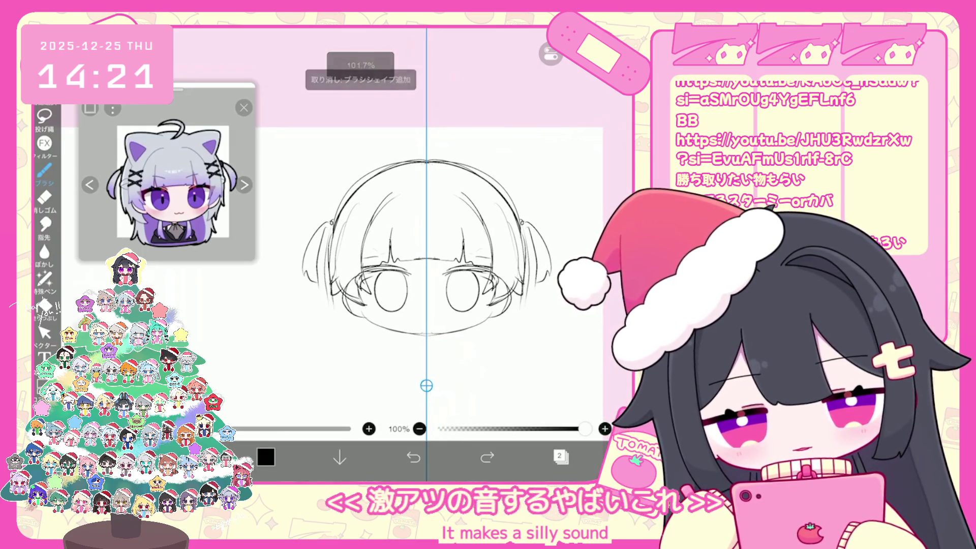
key("ctrl+z")
left_click(561, 457)
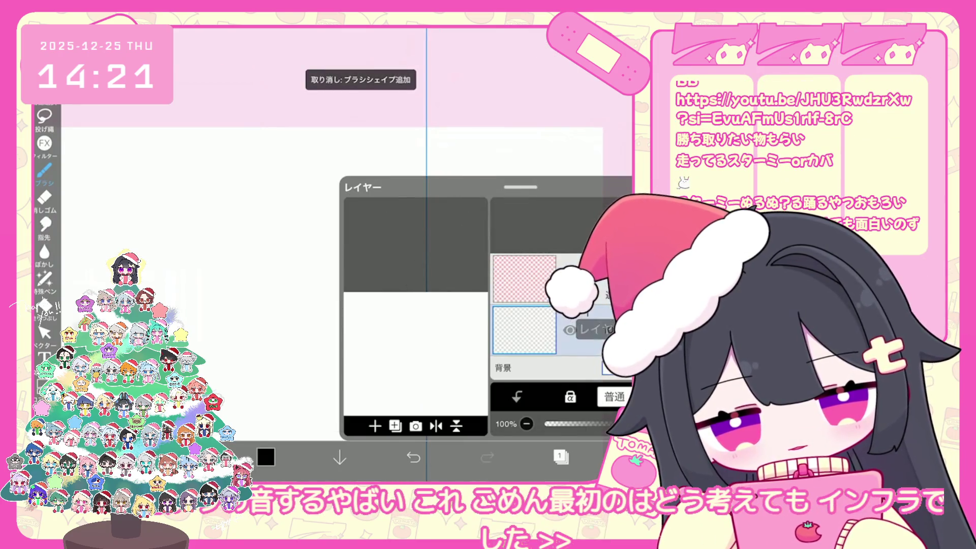
Delete the old sketch layer and draw the new head's jaw curve as one connected line.
left_click(561, 458)
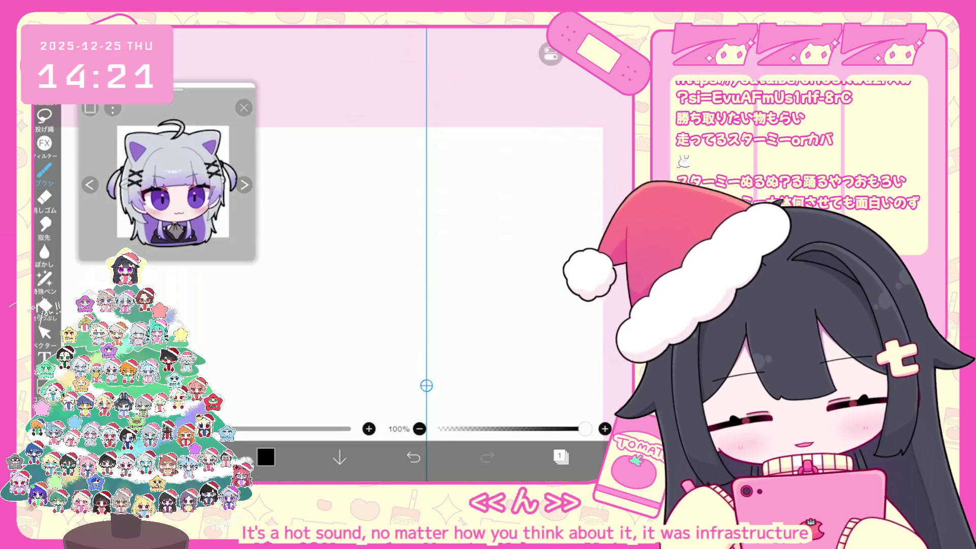
left_click_drag(391, 270, 467, 267)
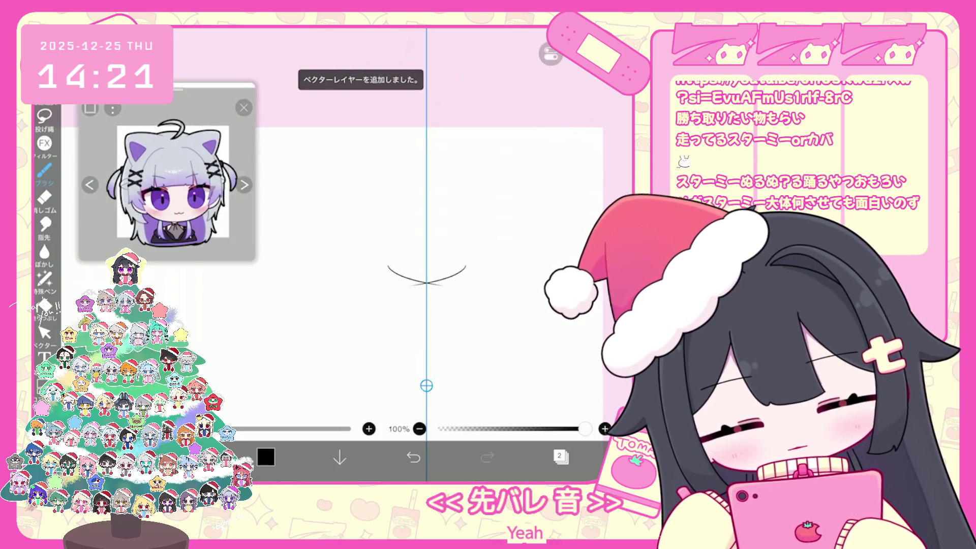
key("ctrl+z")
left_click_drag(363, 272, 427, 293)
key("ctrl+z")
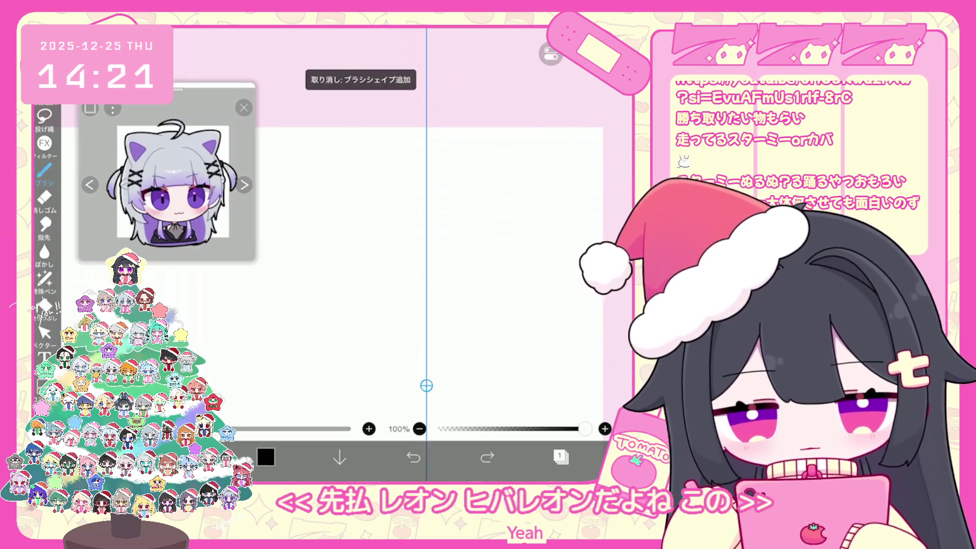
left_click_drag(364, 272, 427, 294)
Add mirrored side lines and outward strokes above the jaw for the new head's cheeks.
left_click_drag(353, 232, 500, 231)
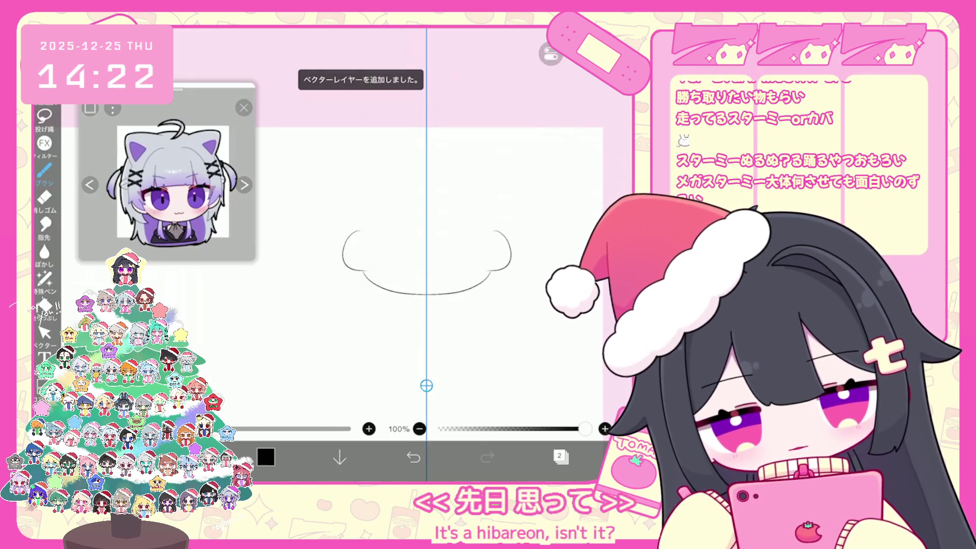
key("ctrl+z")
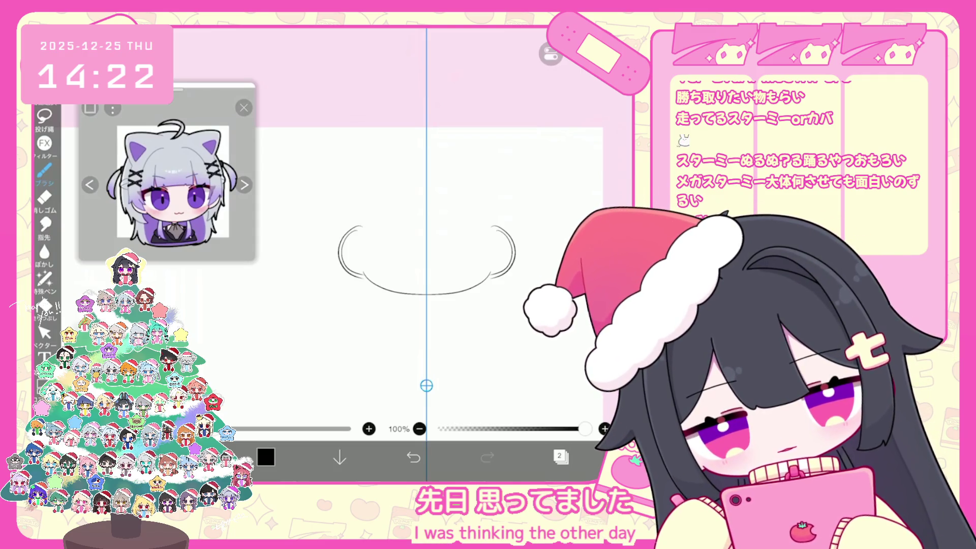
scroll(417, 274, "up", 1)
left_click_drag(458, 220, 452, 257)
left_click_drag(457, 224, 483, 262)
left_click(583, 54)
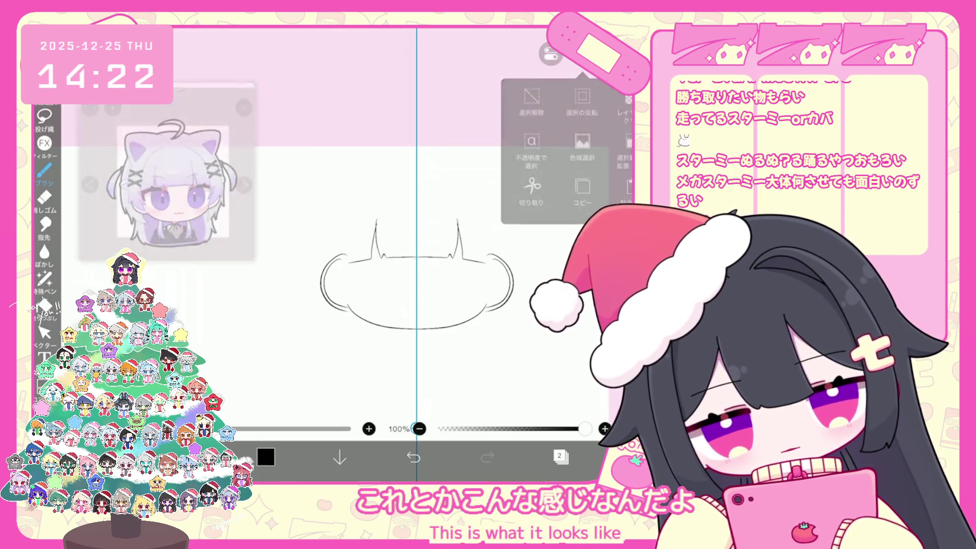
scroll(402, 254, "up", 1)
Draw the mirrored bangs stroke above the face, retrying the joining curve.
key("ctrl+z")
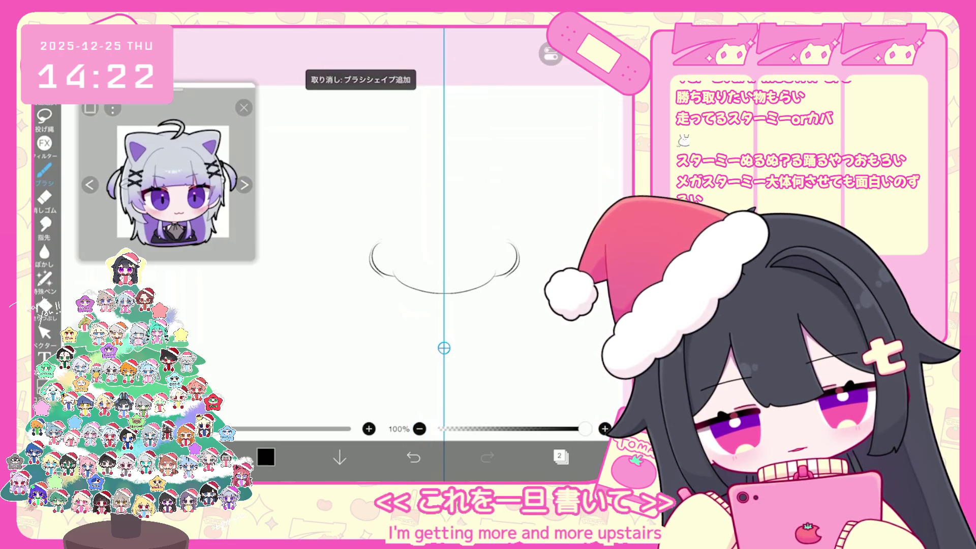
left_click_drag(472, 202, 445, 232)
left_click(414, 457)
mouse_move(472, 218)
left_mouse_down()
mouse_move(443, 235)
mouse_move(386, 237)
left_mouse_up()
left_click(413, 457)
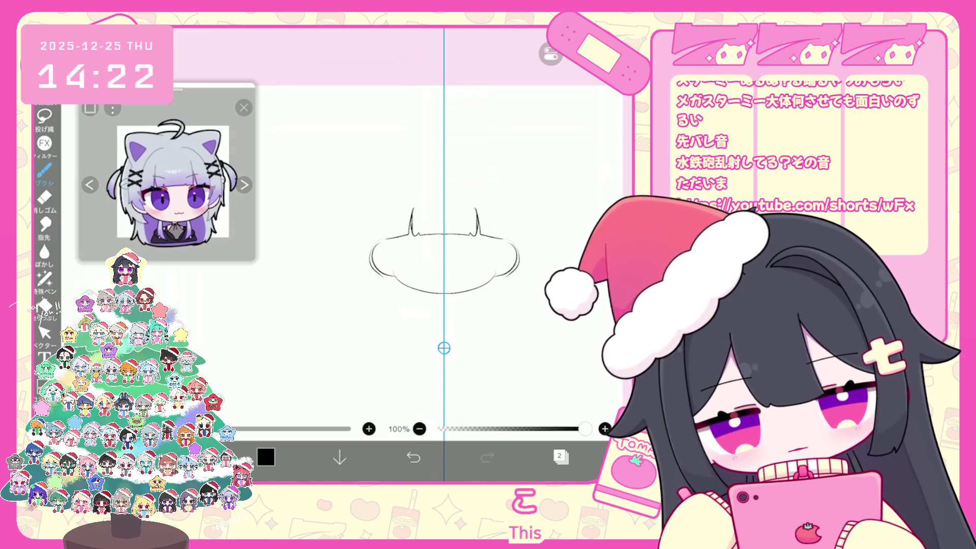
Draw the mirrored head outline arch and an outer hair arch over the head.
left_click_drag(438, 179, 386, 242)
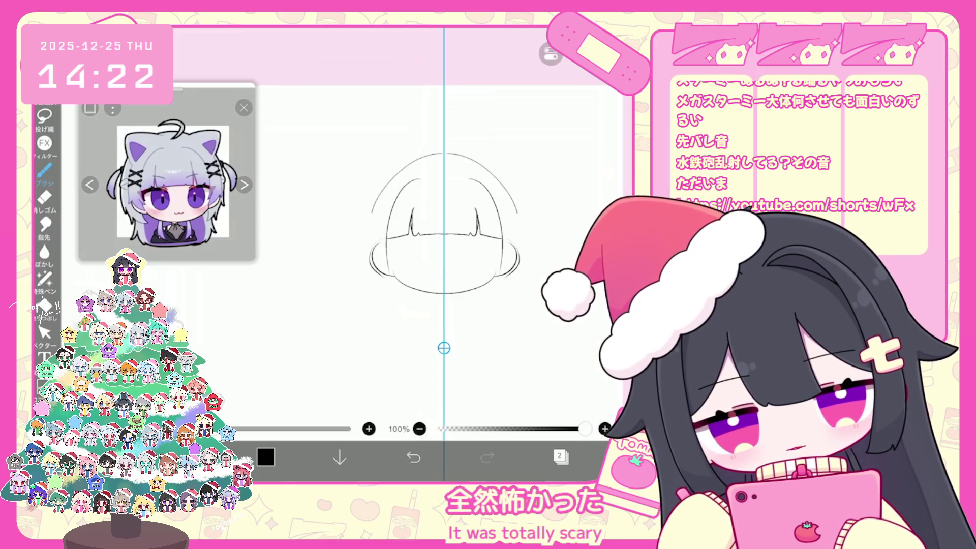
left_click_drag(440, 154, 366, 218)
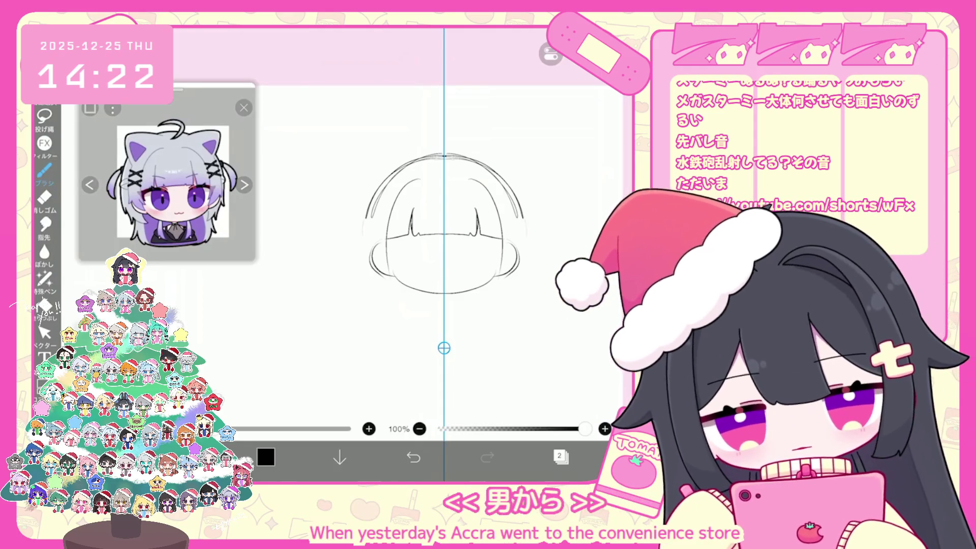
left_click_drag(416, 235, 426, 240)
key("ctrl+z")
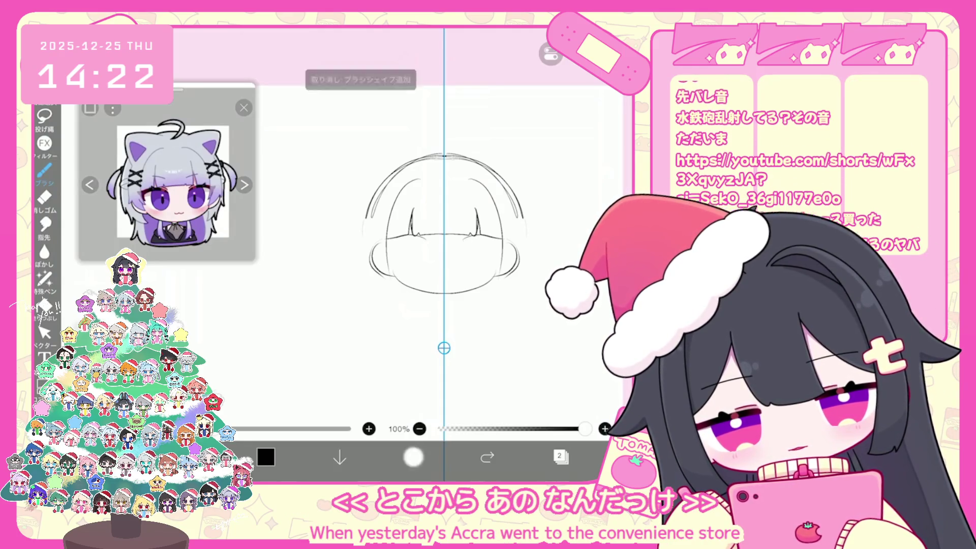
scroll(435, 229, "up", 2)
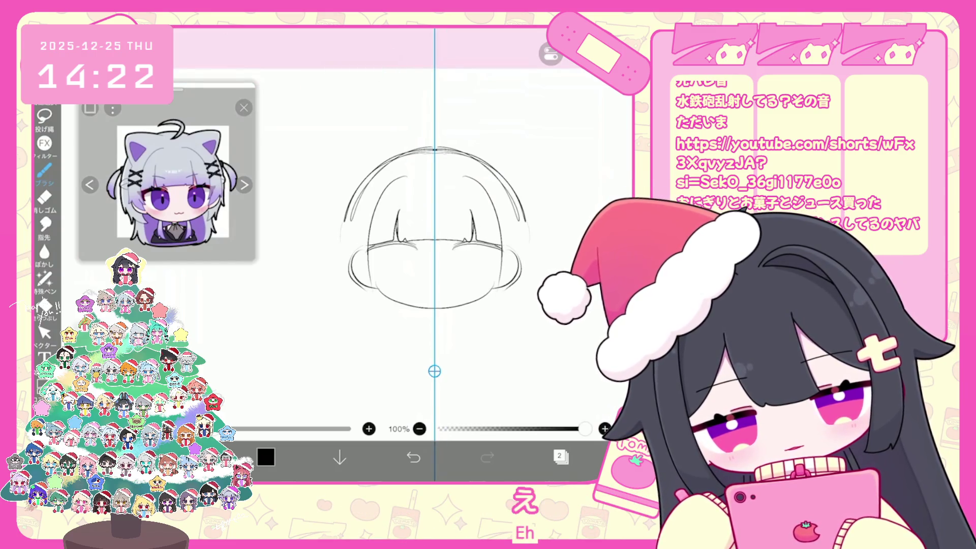
Try mirrored eye circles on the face, undoing both attempts.
left_click_drag(483, 244, 481, 268)
key("ctrl+z")
mouse_move(415, 246)
left_mouse_down()
mouse_move(413, 273)
mouse_move(393, 285)
left_mouse_up()
key("ctrl+z")
key("ctrl+z")
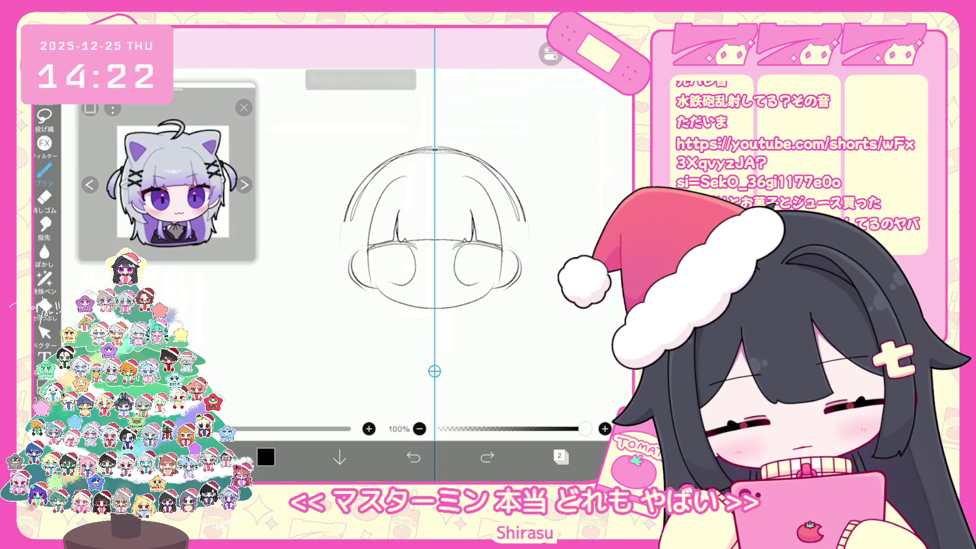
Add small mirrored marks at the eye line and close the eye circles with a curve.
left_click_drag(477, 244, 493, 246)
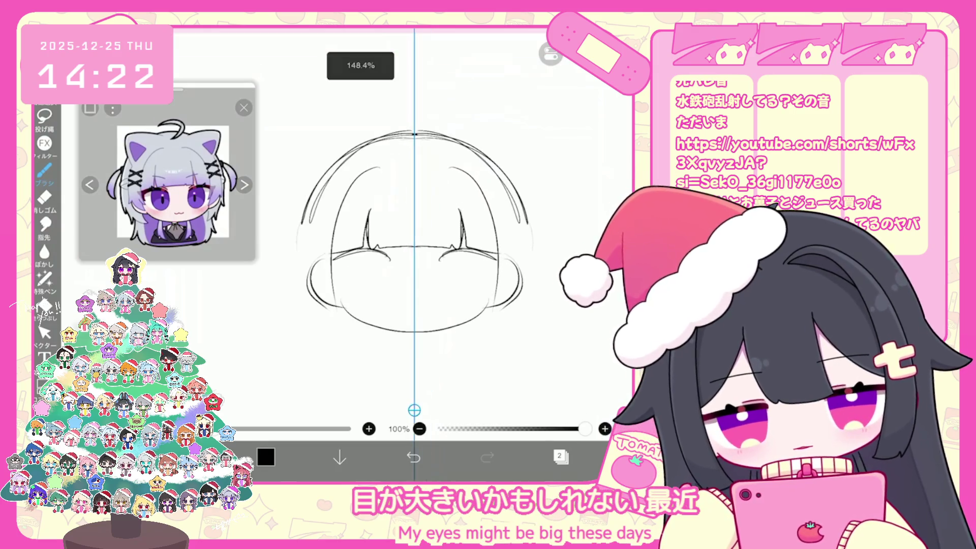
scroll(498, 213, "up", 3)
left_click_drag(439, 250, 453, 255)
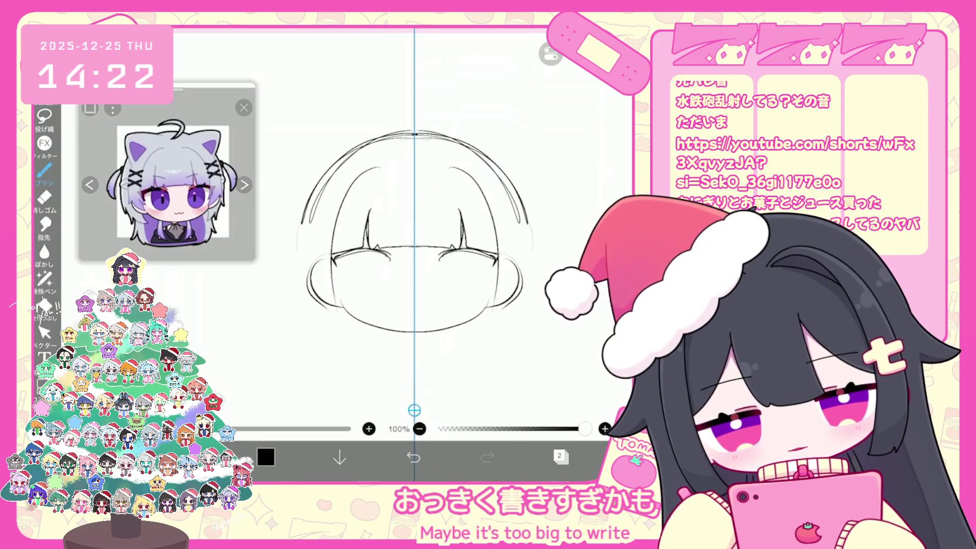
key("ctrl+z")
key("ctrl+z")
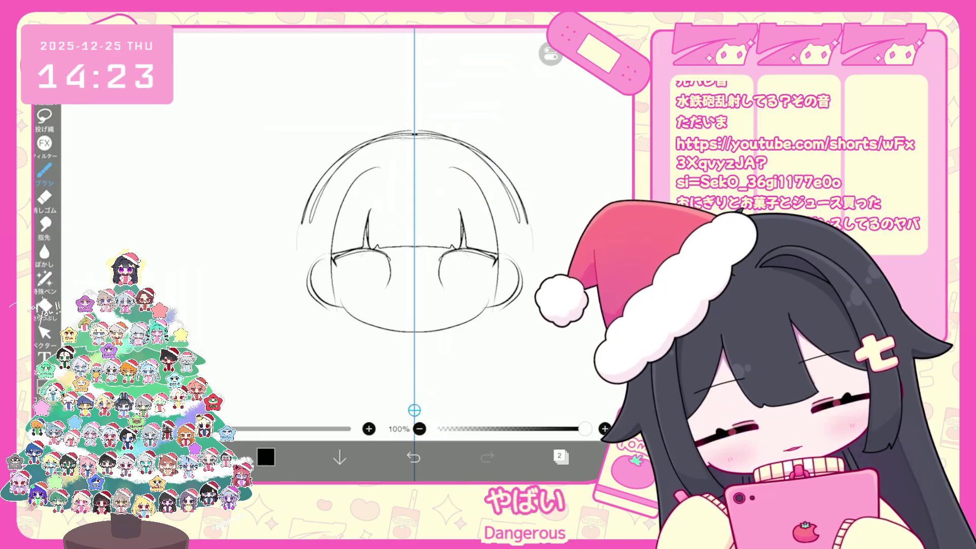
left_click_drag(362, 255, 359, 288)
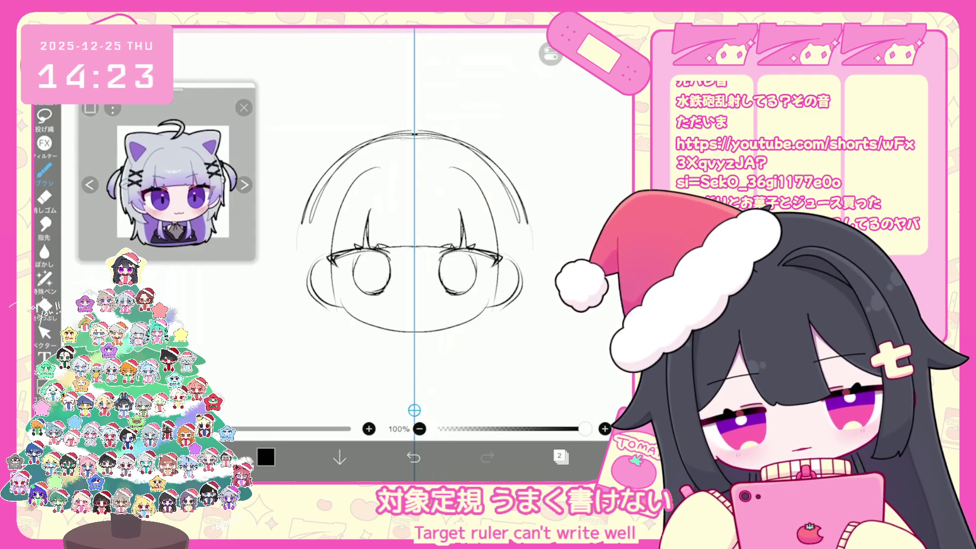
Undo several stray eye strokes and add short mirrored cheek marks beside the head.
left_click(413, 458)
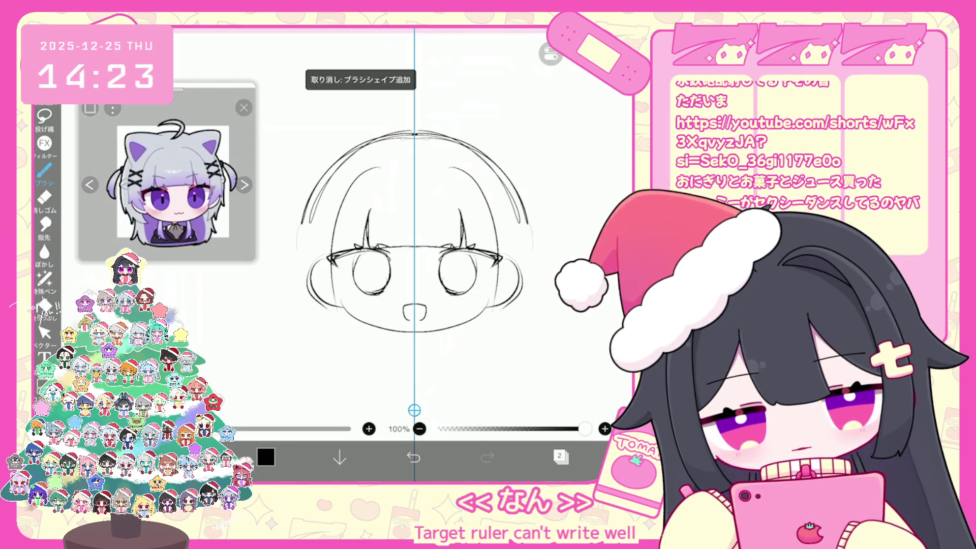
left_click(413, 457)
left_click(414, 458)
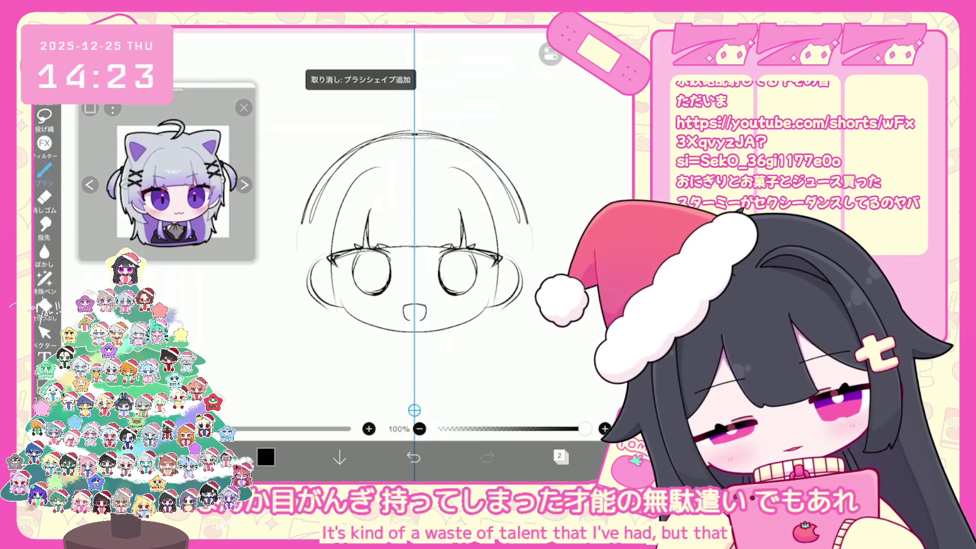
left_click(413, 457)
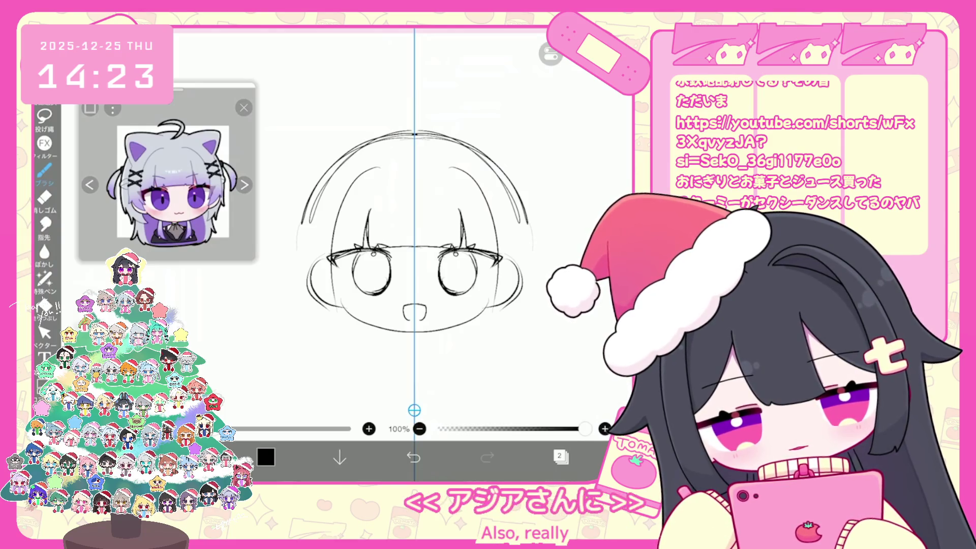
scroll(405, 244, "down", 3)
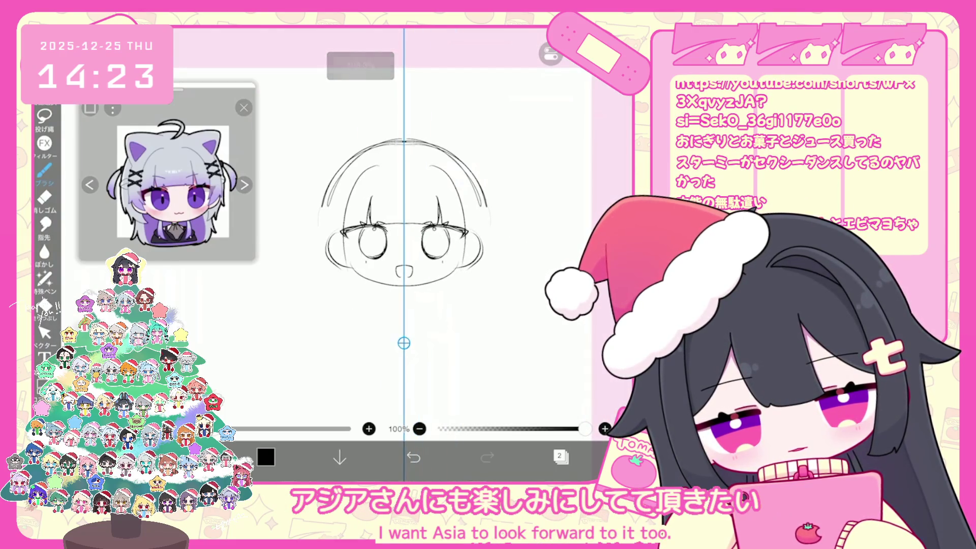
left_click(413, 457)
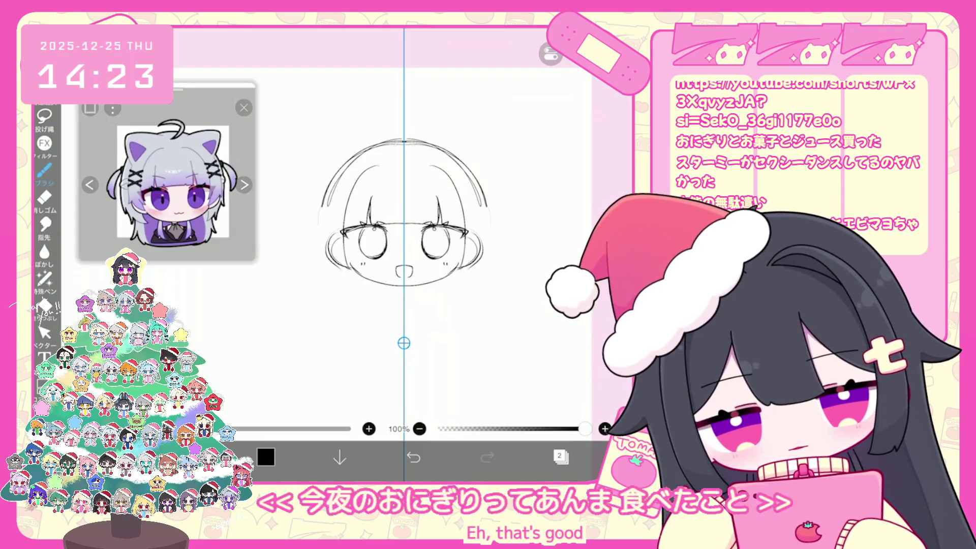
left_click_drag(325, 196, 326, 250)
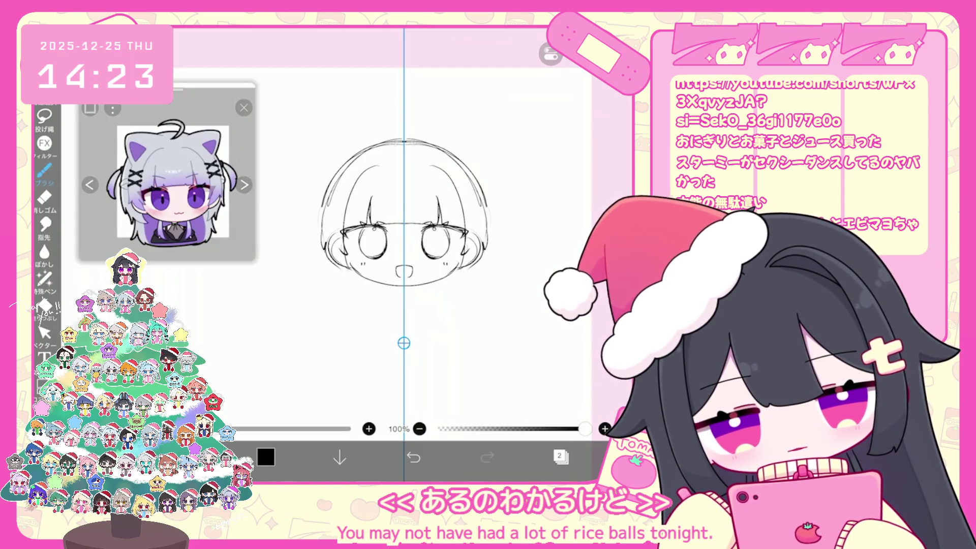
left_click(561, 457)
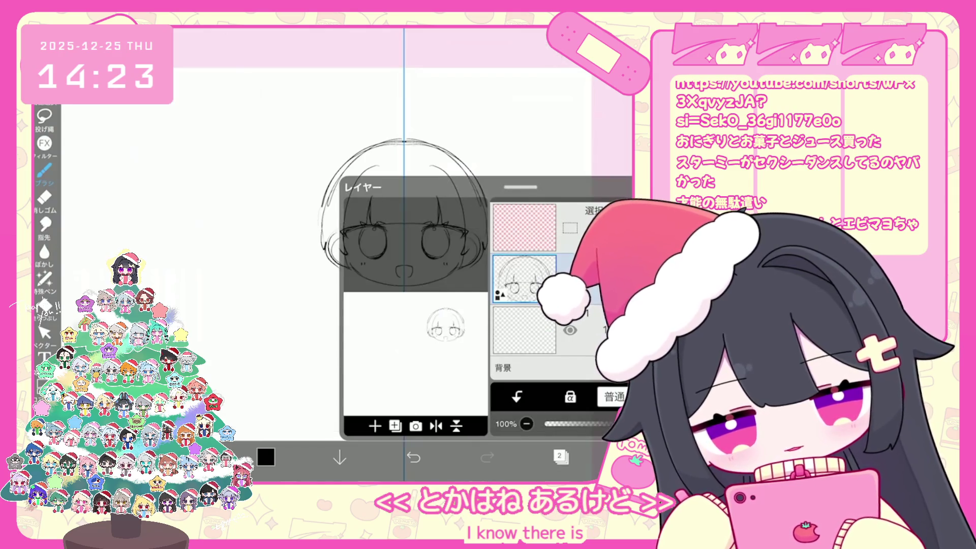
Select the sketch layer, check the symmetry ruler settings, and add a new vector lineart layer.
left_click(525, 330)
left_click(560, 457)
left_click(551, 53)
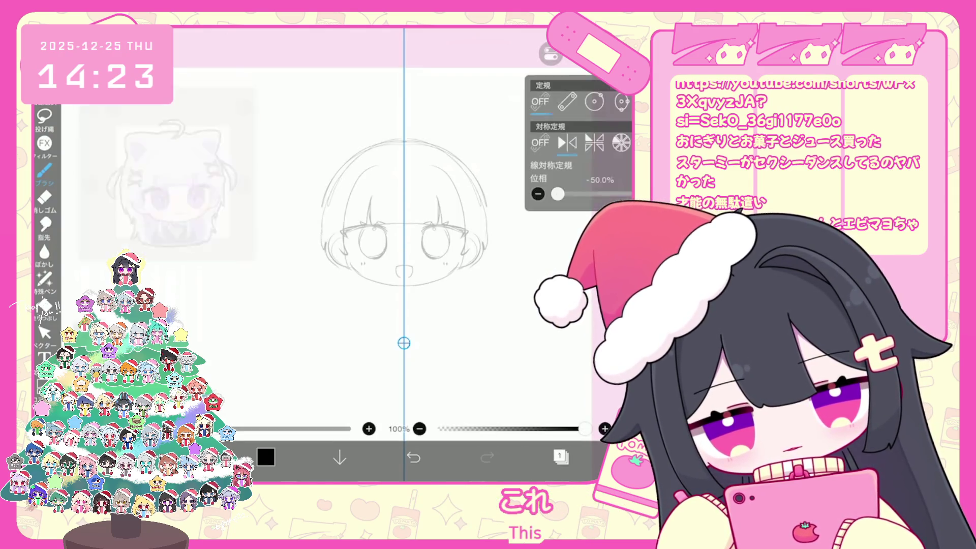
left_click(551, 53)
scroll(432, 254, "down", 5)
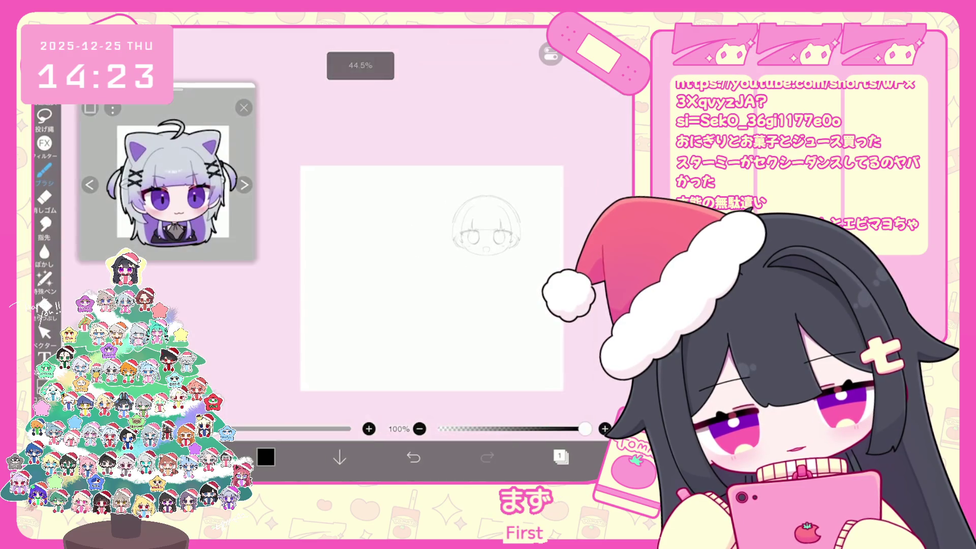
scroll(486, 224, "up", 5)
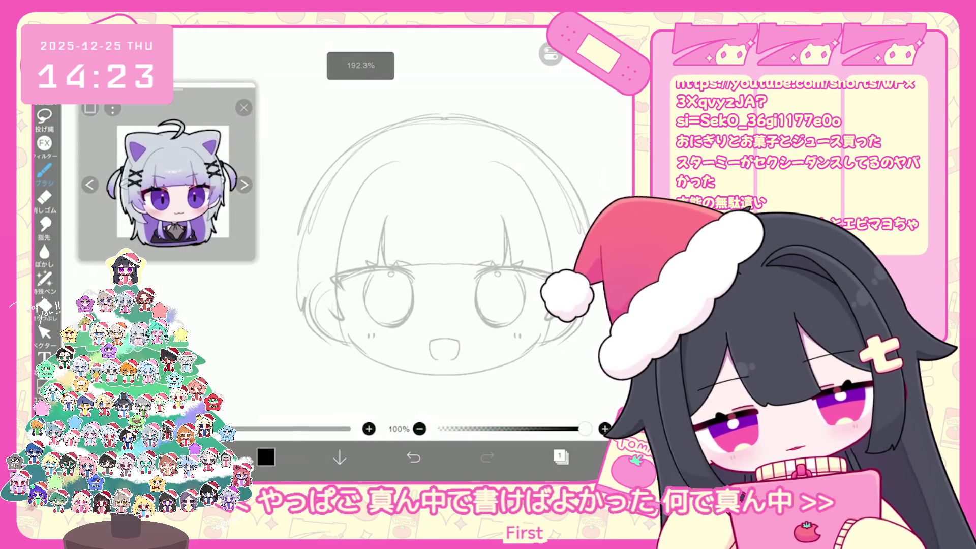
left_click(45, 334)
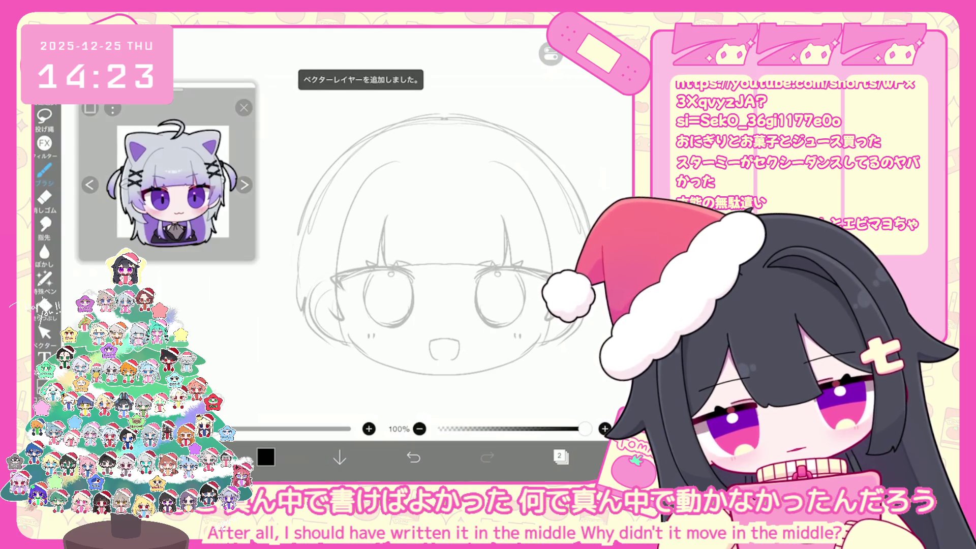
Ink the bangs' lower edge, the long curved bangs line, and short lower-left hair strokes.
left_click_drag(385, 252, 448, 265)
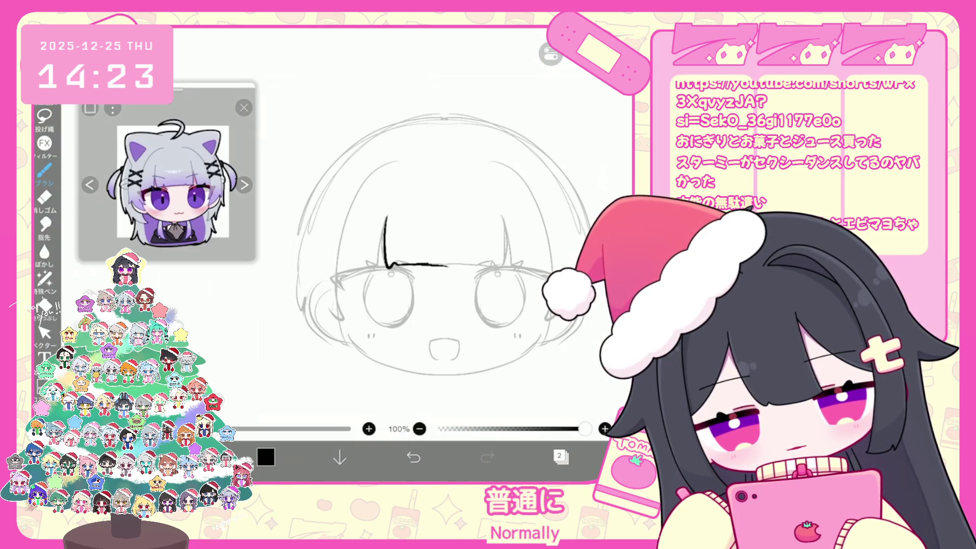
left_click_drag(385, 219, 375, 262)
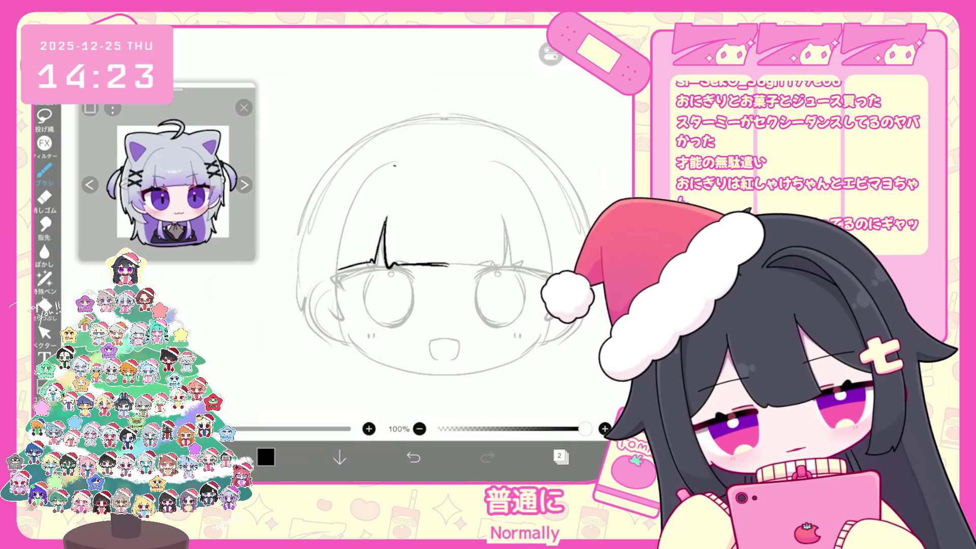
key("ctrl+z")
key("ctrl+z")
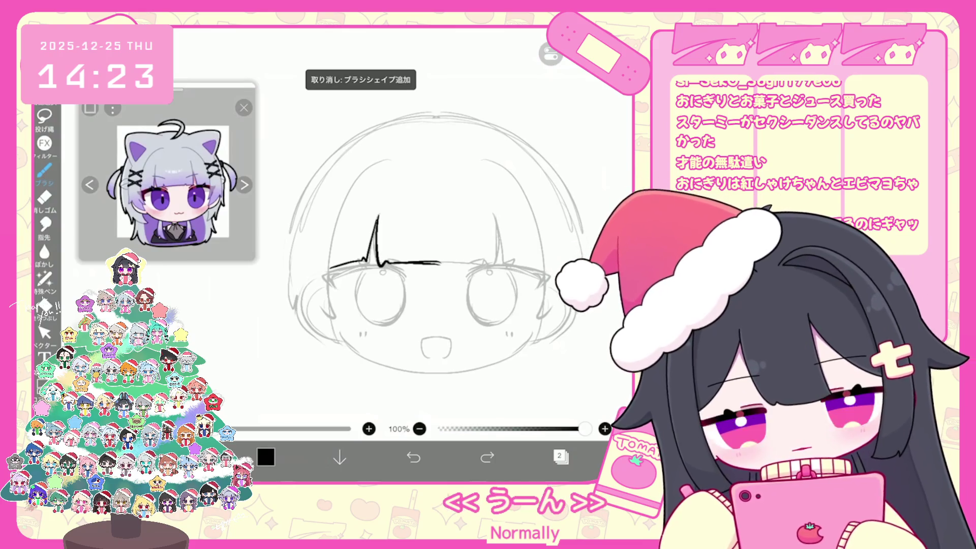
mouse_move(399, 162)
left_mouse_down()
mouse_move(337, 227)
mouse_move(344, 331)
mouse_move(323, 331)
left_mouse_up()
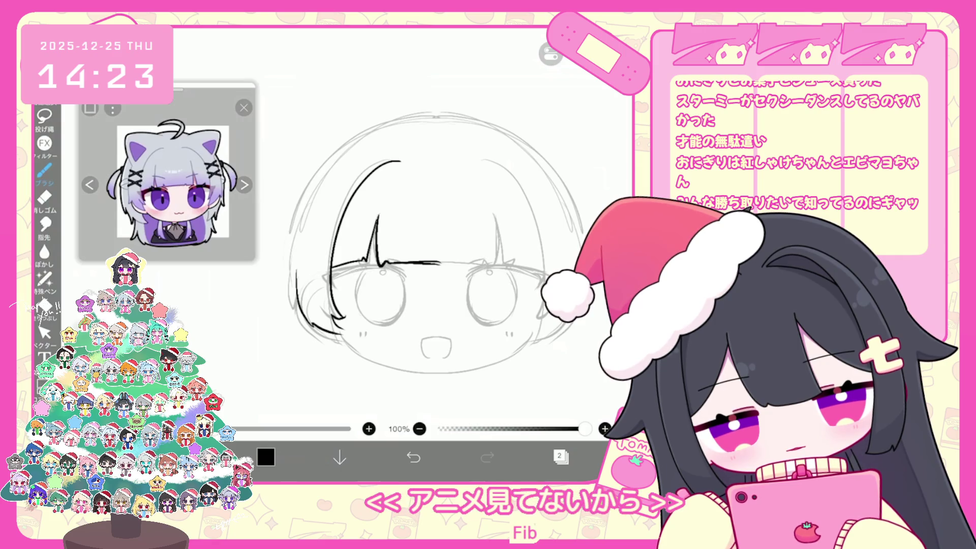
left_click_drag(299, 276, 291, 315)
scroll(427, 244, "down", 1)
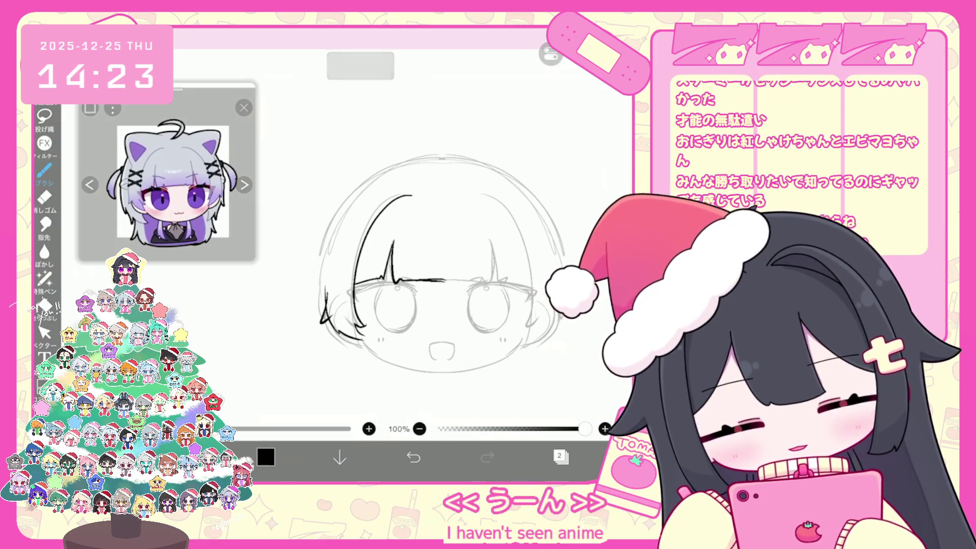
Draw the long outer hair curve down the left side, then remove the chin and eye-line strokes.
left_click_drag(427, 151, 305, 277)
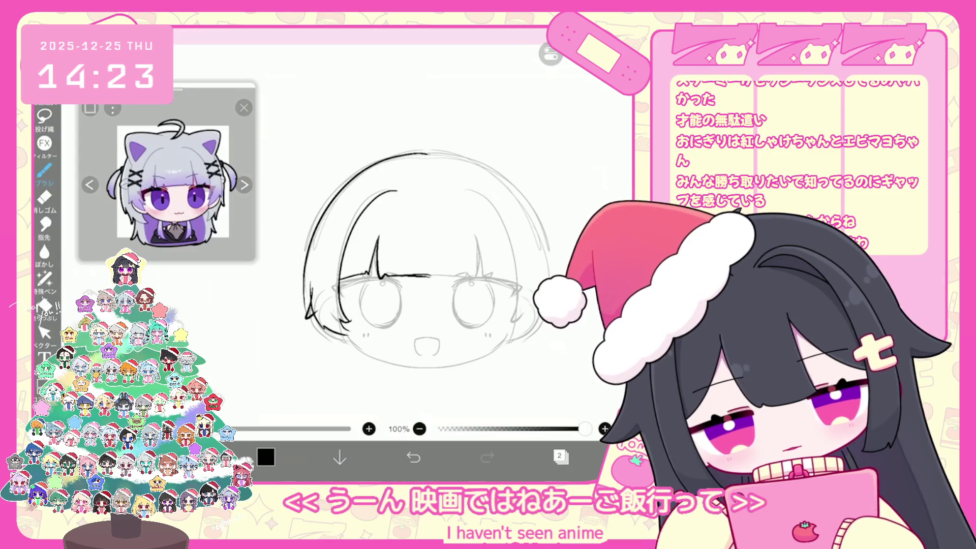
scroll(427, 244, "up", 2)
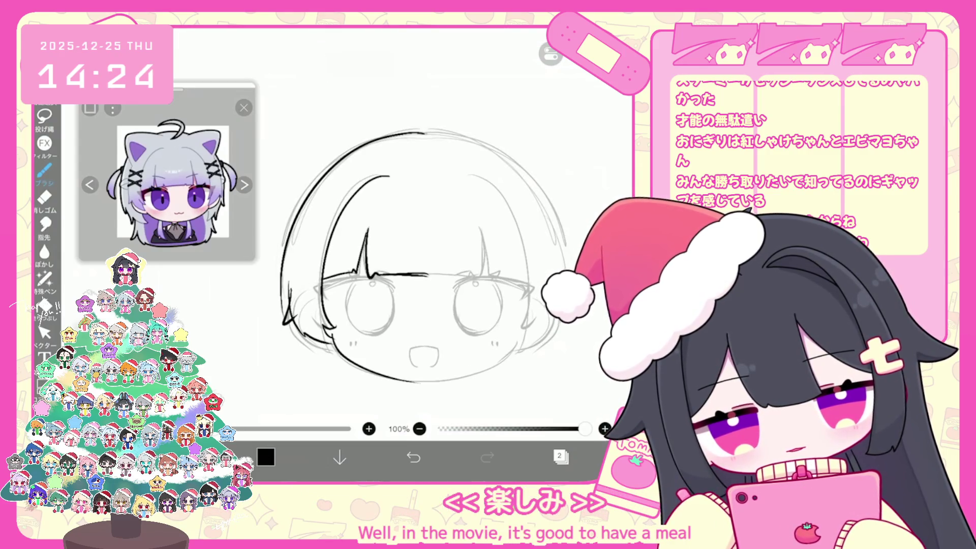
scroll(387, 244, "up", 2)
key("ctrl+z")
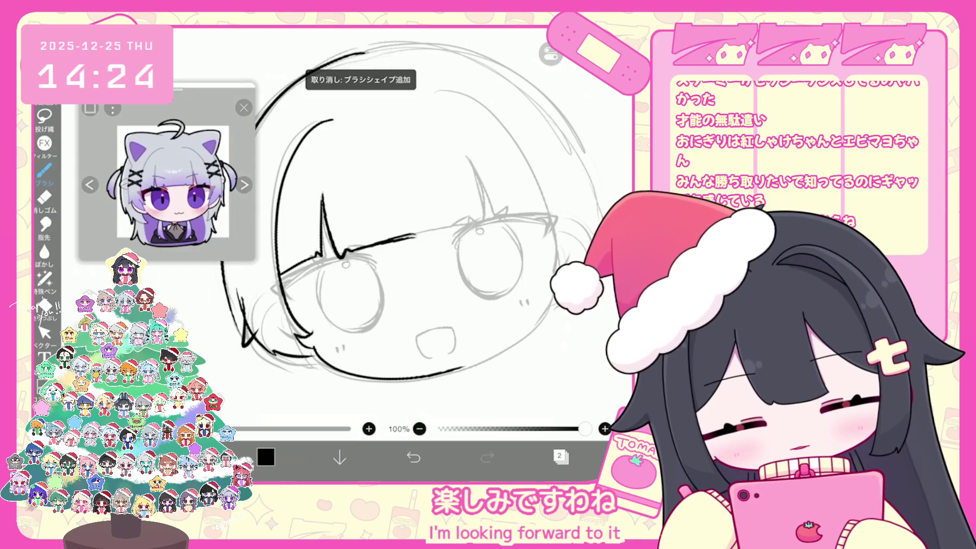
scroll(407, 245, "up", 2)
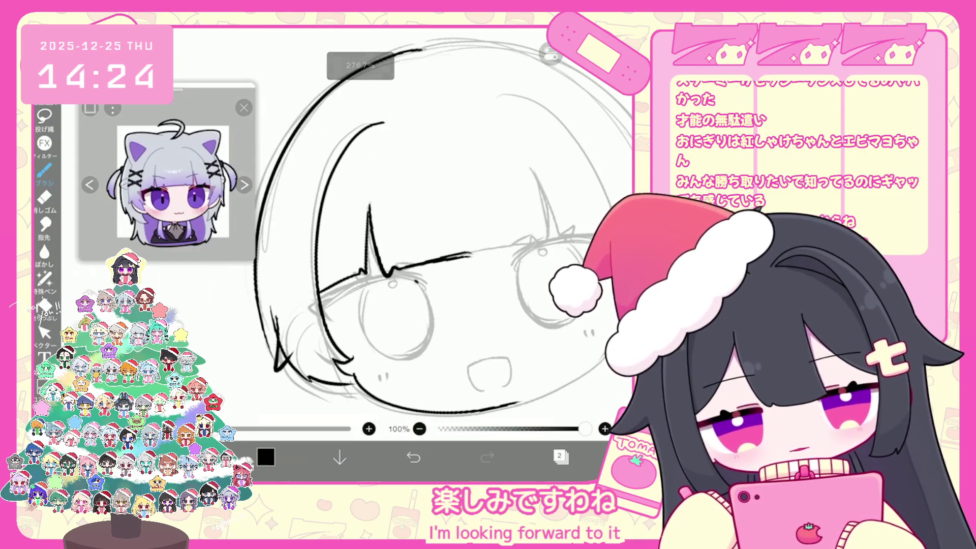
key("ctrl+z")
Redraw the eye line and ink the left side of the mouth.
mouse_move(424, 278)
left_mouse_down()
mouse_move(356, 288)
mouse_move(328, 326)
mouse_move(383, 272)
mouse_move(427, 270)
mouse_move(467, 285)
mouse_move(434, 227)
left_mouse_up()
left_click_drag(457, 339, 450, 366)
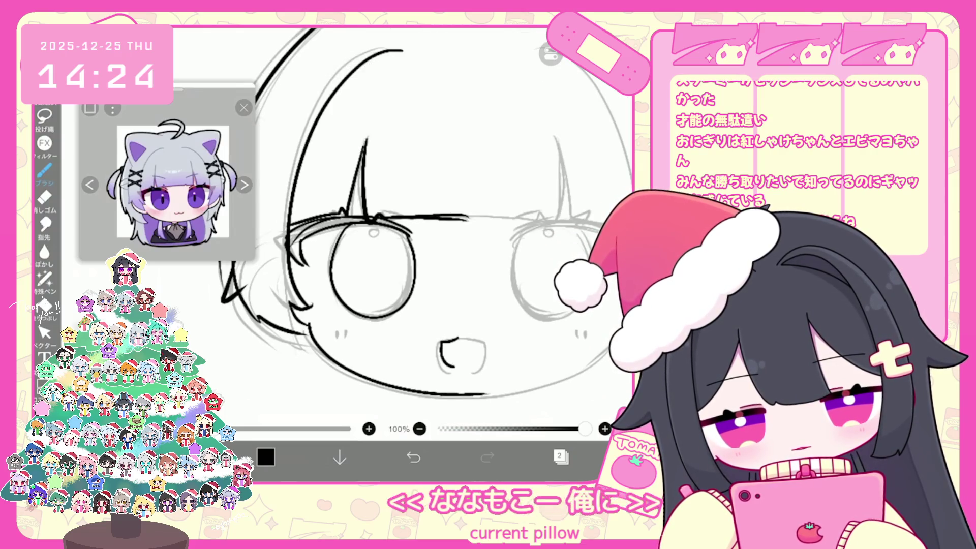
scroll(451, 237, "down", 3)
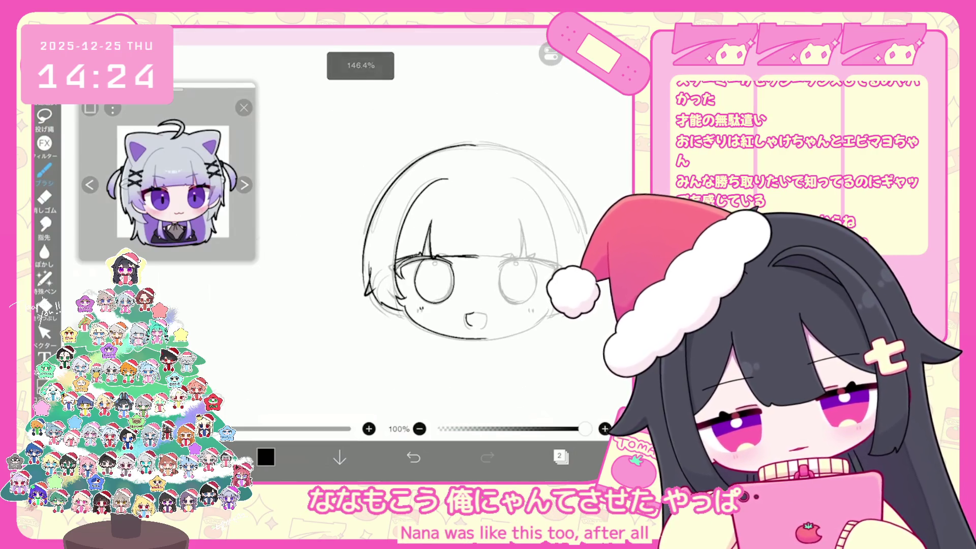
left_click(561, 457)
left_click(395, 427)
Duplicate the half-drawn head layer and shift the copy right to about X 868 px.
left_click(387, 395)
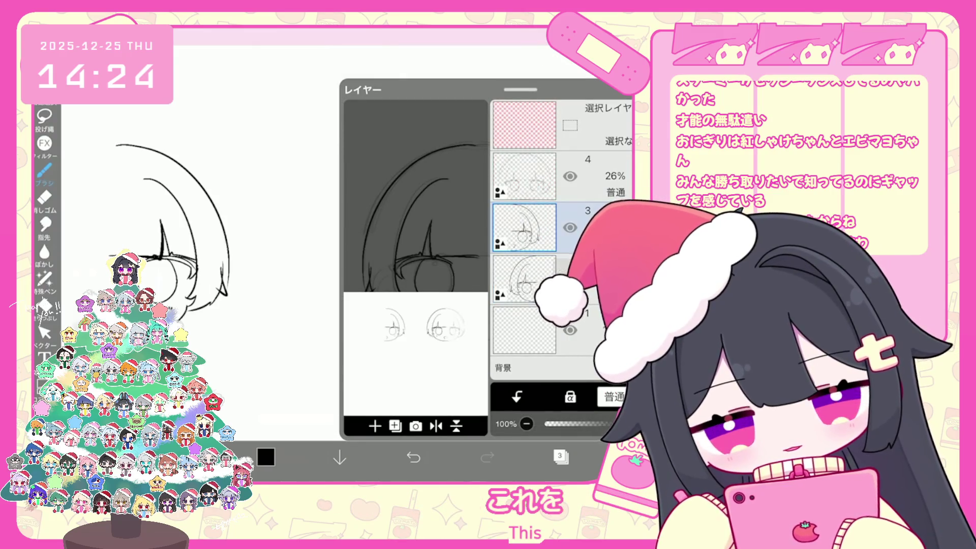
left_click_drag(169, 242, 528, 241)
left_click(502, 426)
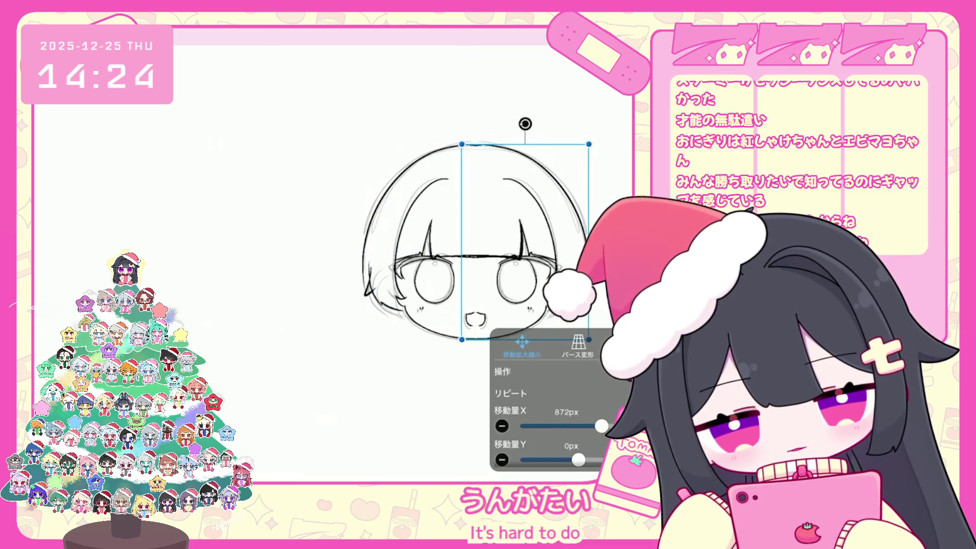
left_click(561, 458)
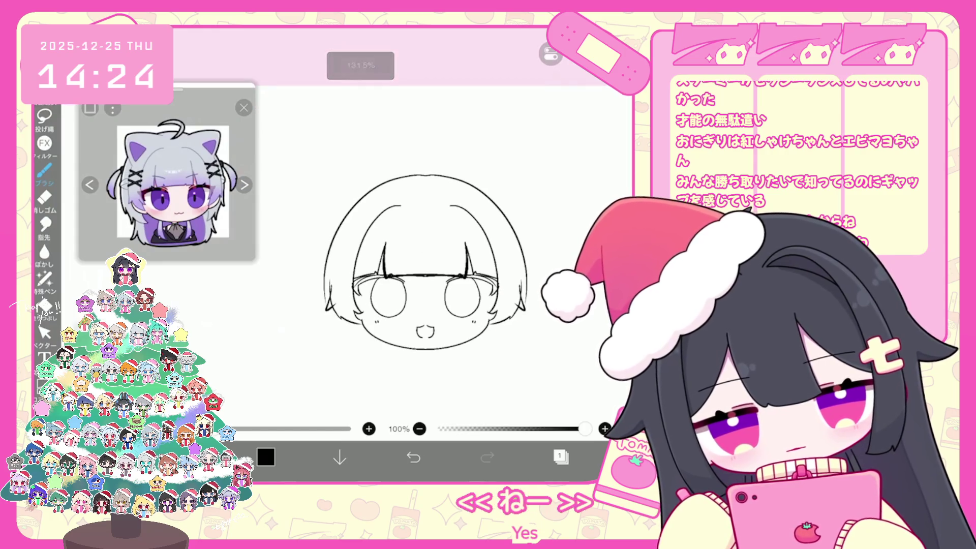
key("ctrl+z")
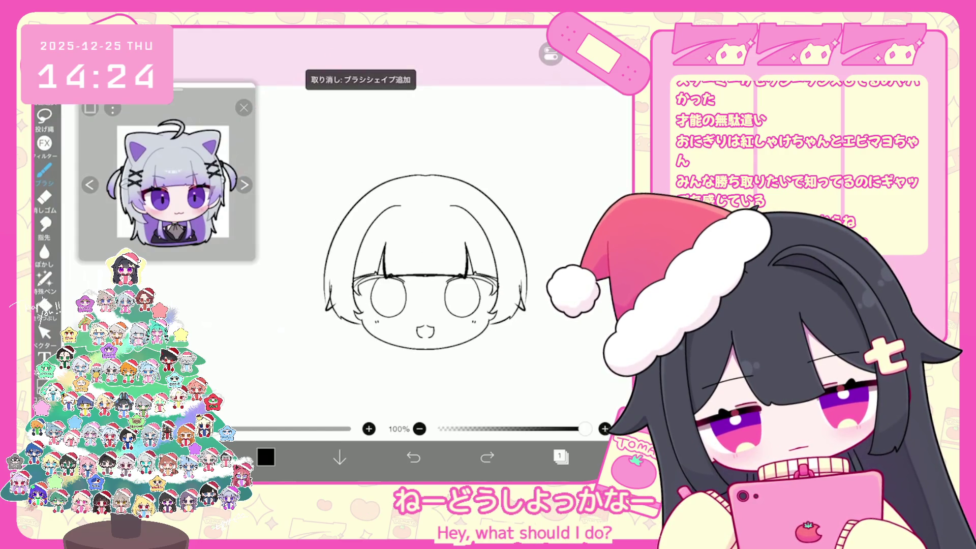
Sketch the ahoge, discard the rough left outline, and draw the upper-right outer head arc.
mouse_move(415, 170)
left_mouse_down()
mouse_move(443, 162)
mouse_move(356, 196)
mouse_move(324, 274)
left_mouse_up()
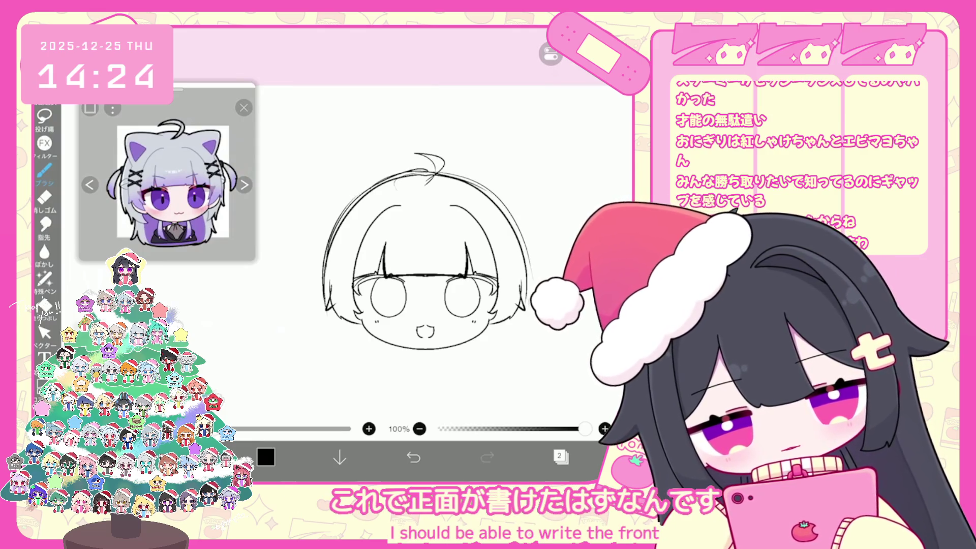
scroll(427, 229, "down", 1)
scroll(417, 214, "up", 1)
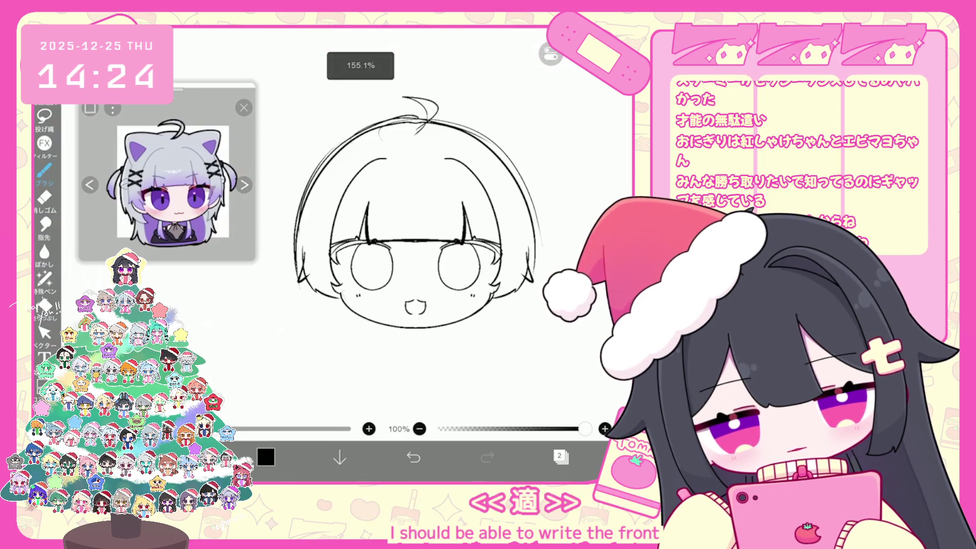
scroll(437, 213, "down", 1)
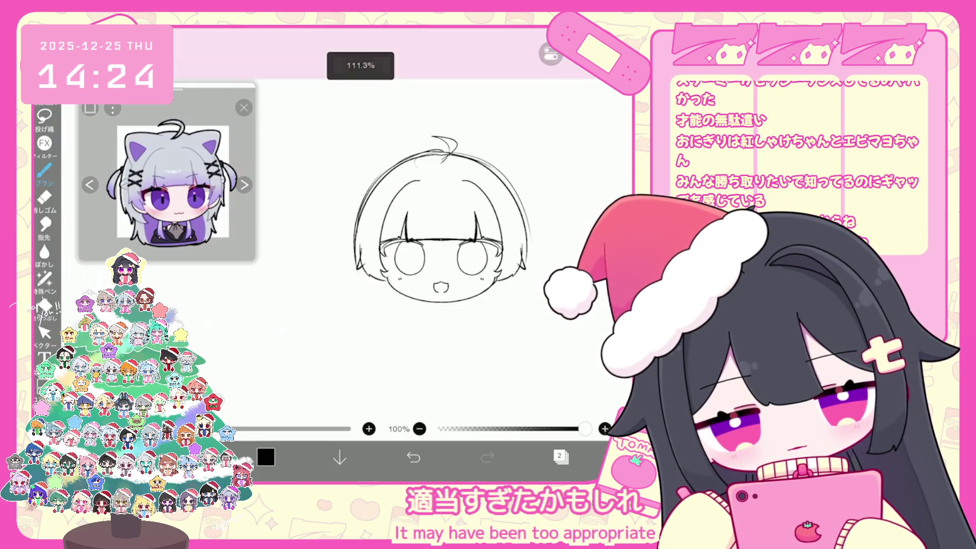
scroll(422, 214, "up", 2)
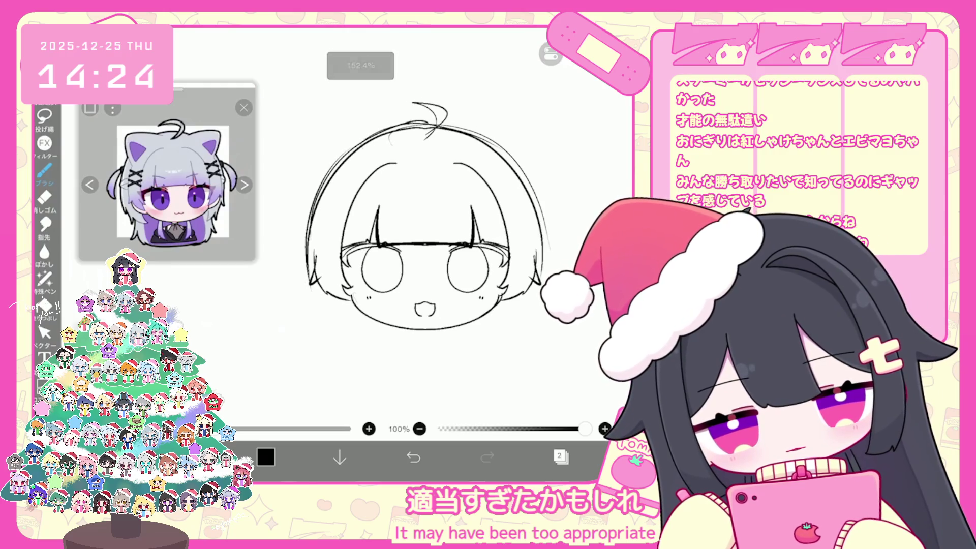
scroll(432, 203, "down", 2)
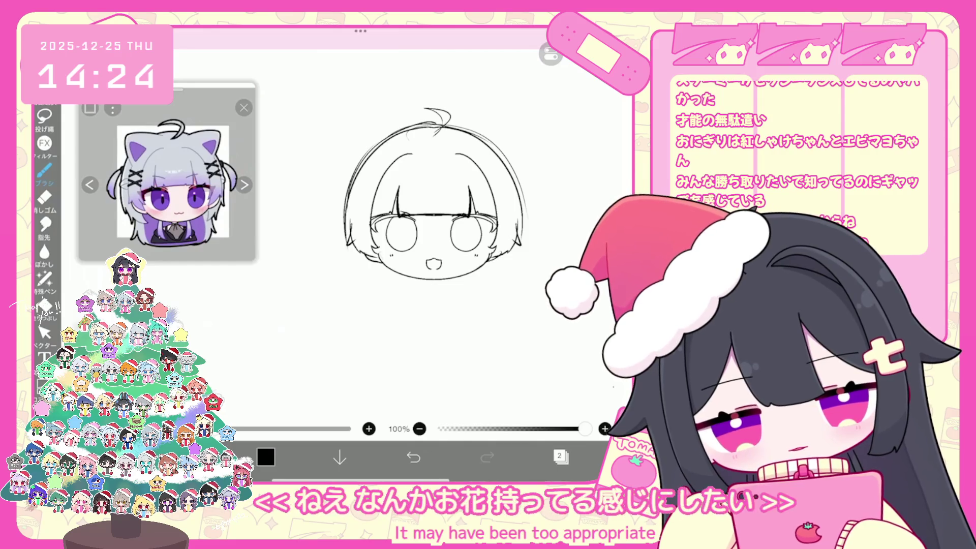
left_click(413, 458)
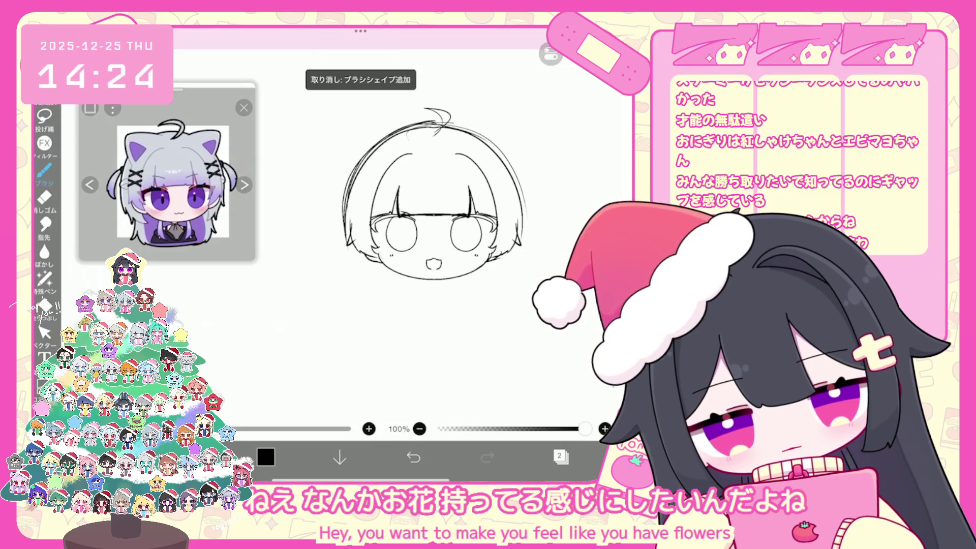
left_click_drag(450, 123, 533, 232)
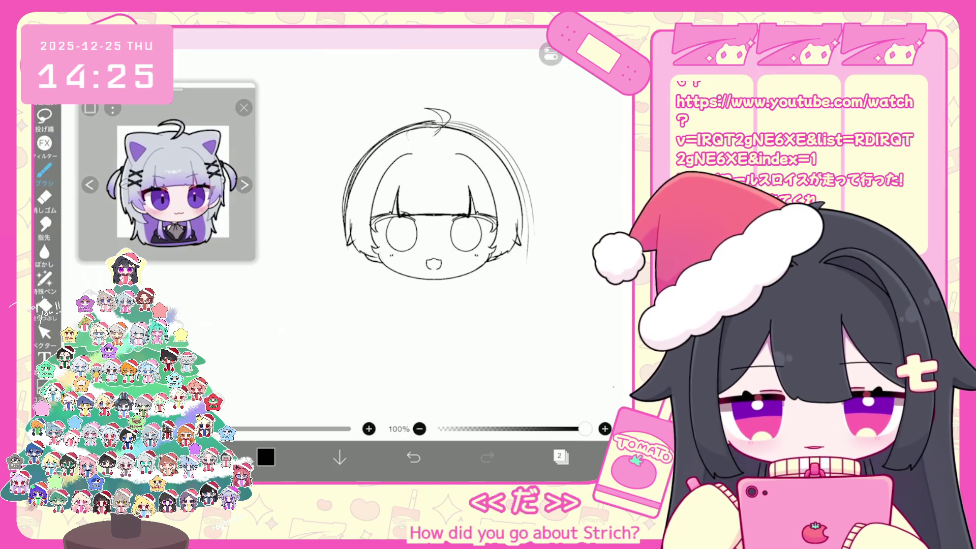
Draw a small flower with both sides of its stem, removing one stray stroke.
mouse_move(304, 312)
left_mouse_down()
mouse_move(327, 324)
mouse_move(312, 317)
mouse_move(314, 359)
left_mouse_up()
key("ctrl+z")
left_click_drag(291, 327, 306, 377)
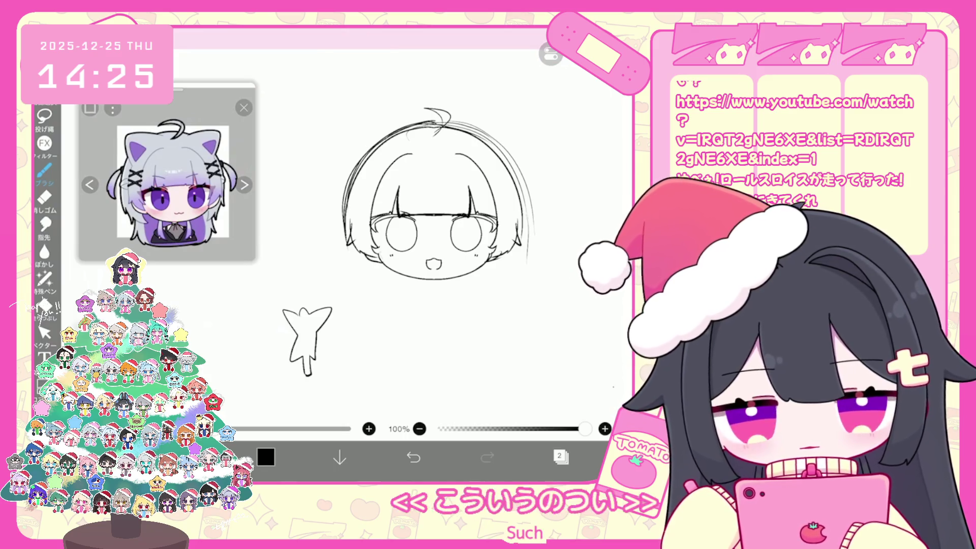
left_click_drag(321, 331, 308, 362)
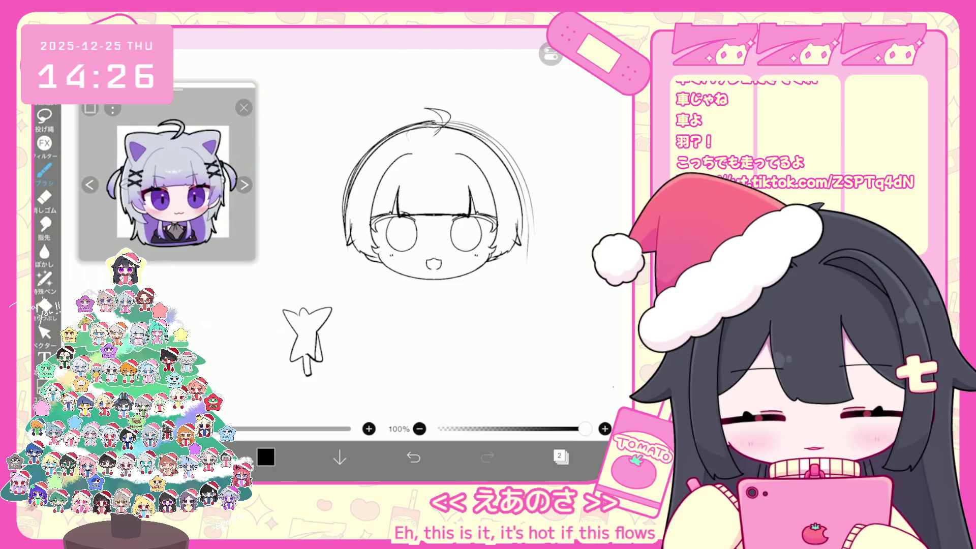
Add a layer, tilt the sketch slightly counter-clockwise, and draw a first jawline stroke on a new layer.
left_click(561, 457)
left_click(374, 426)
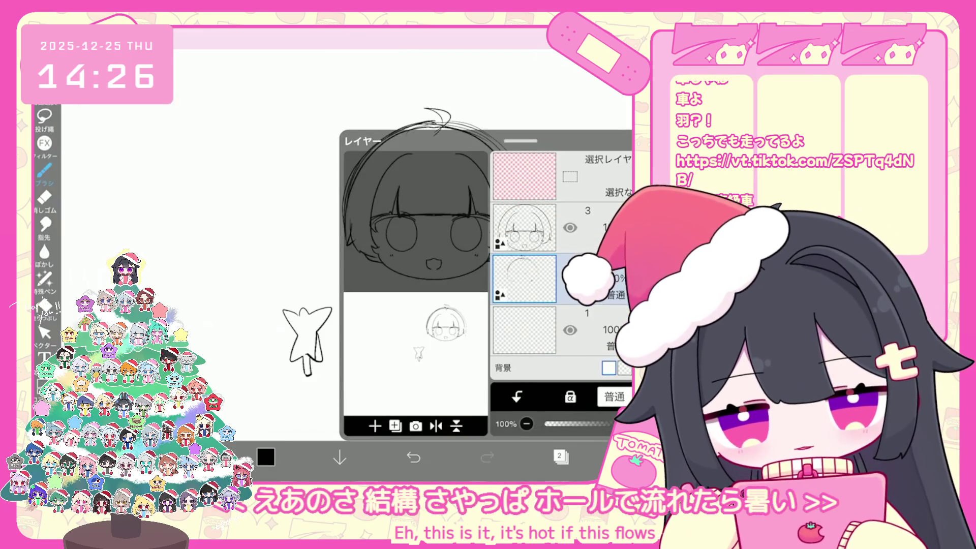
key("ctrl+t")
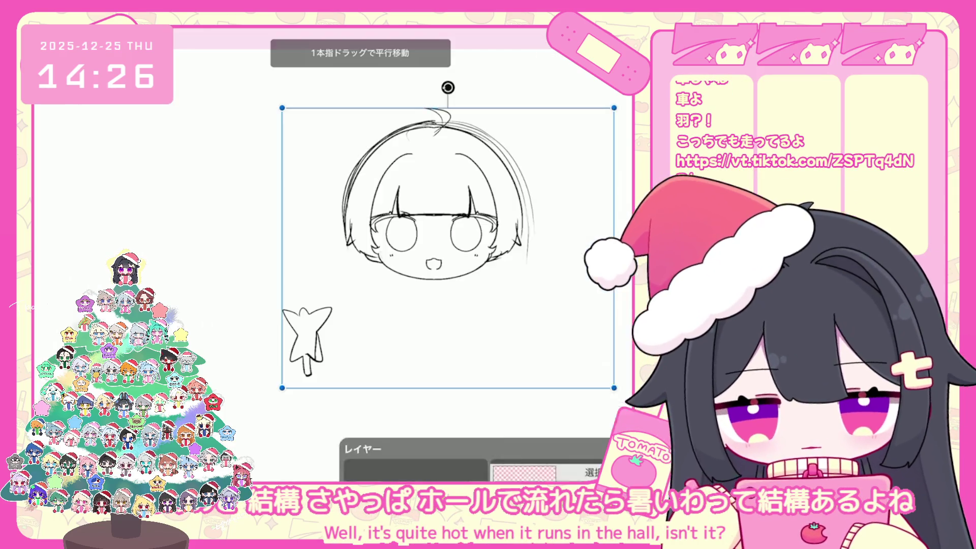
left_click_drag(378, 148, 357, 155)
left_click(605, 457)
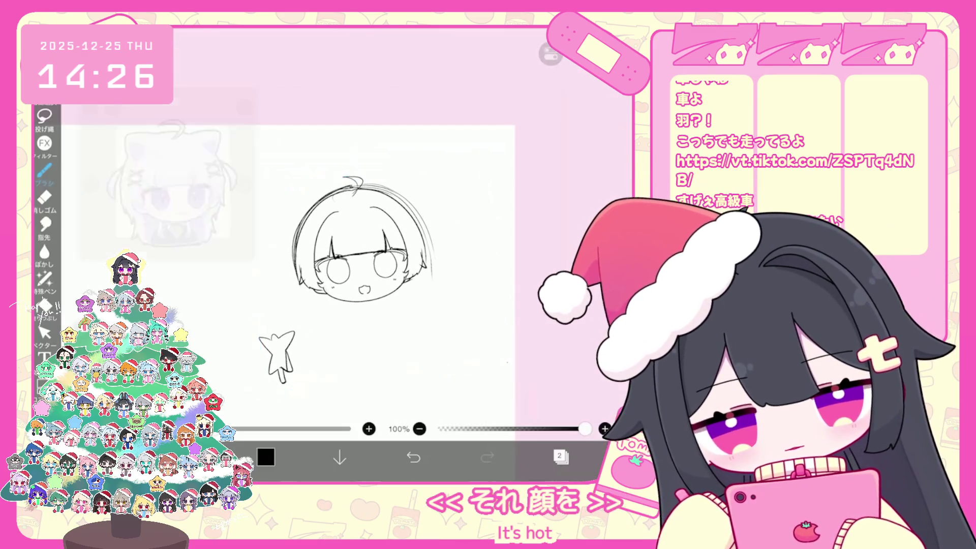
left_click(561, 456)
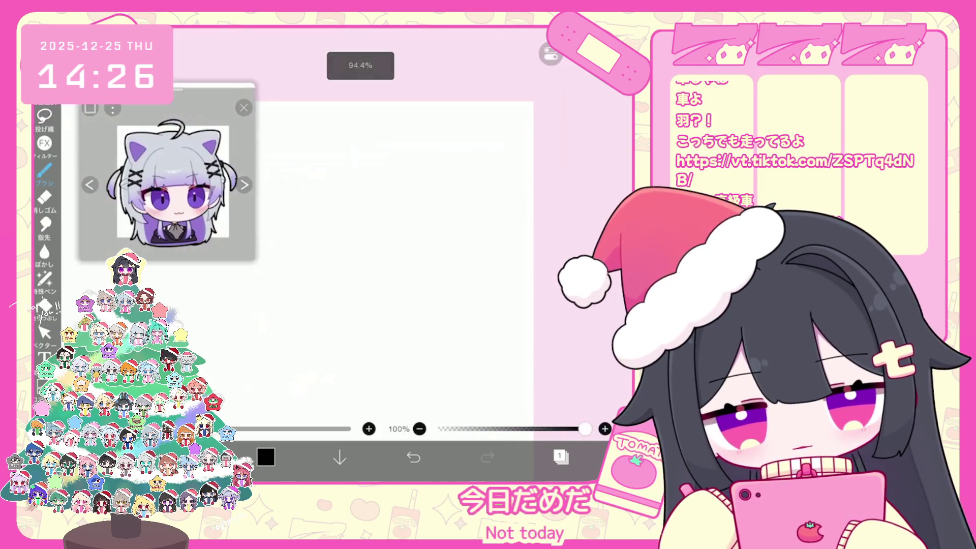
mouse_move(325, 245)
left_mouse_down()
mouse_move(333, 277)
mouse_move(422, 288)
mouse_move(364, 293)
mouse_move(441, 271)
left_mouse_up()
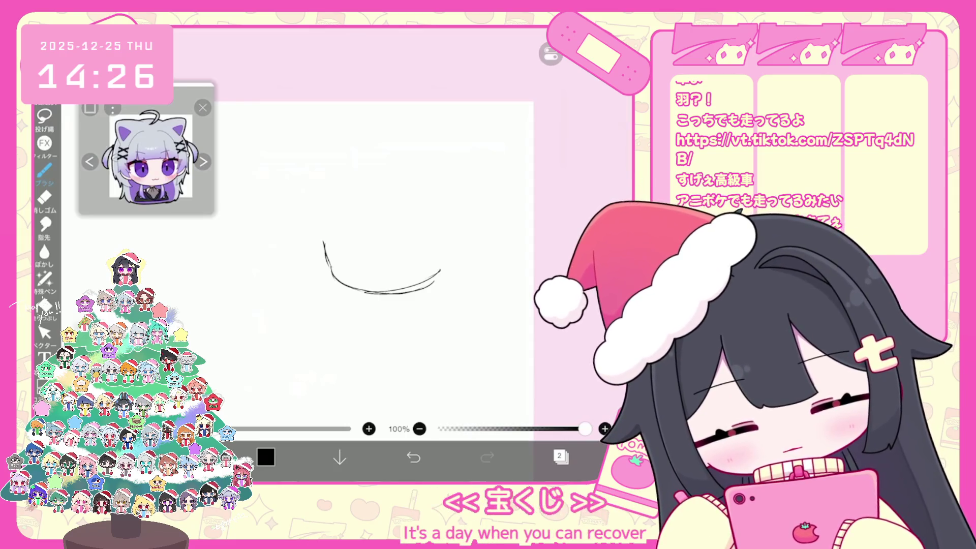
Draw the round head circle, redoing the left, top and right arcs.
key("ctrl+z")
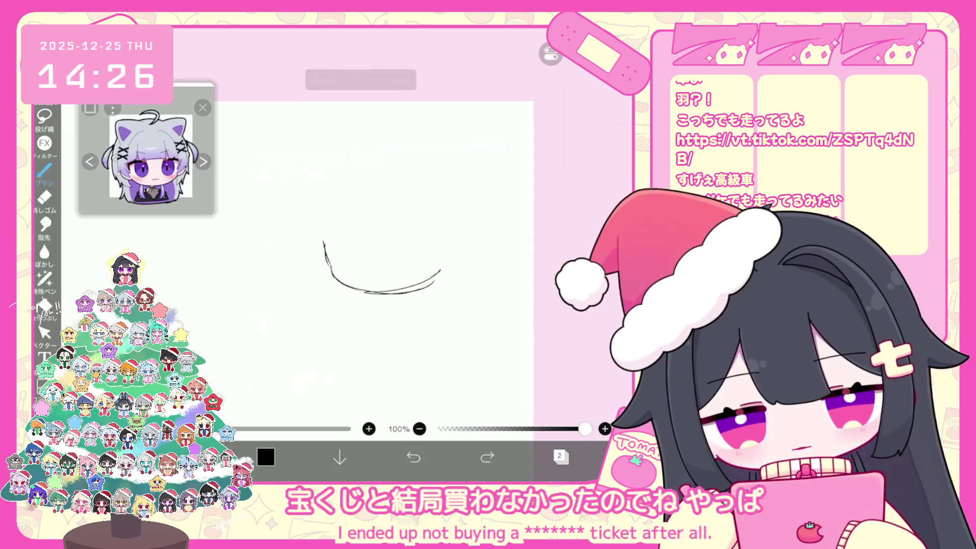
left_click_drag(358, 162, 328, 269)
left_click_drag(325, 183, 329, 264)
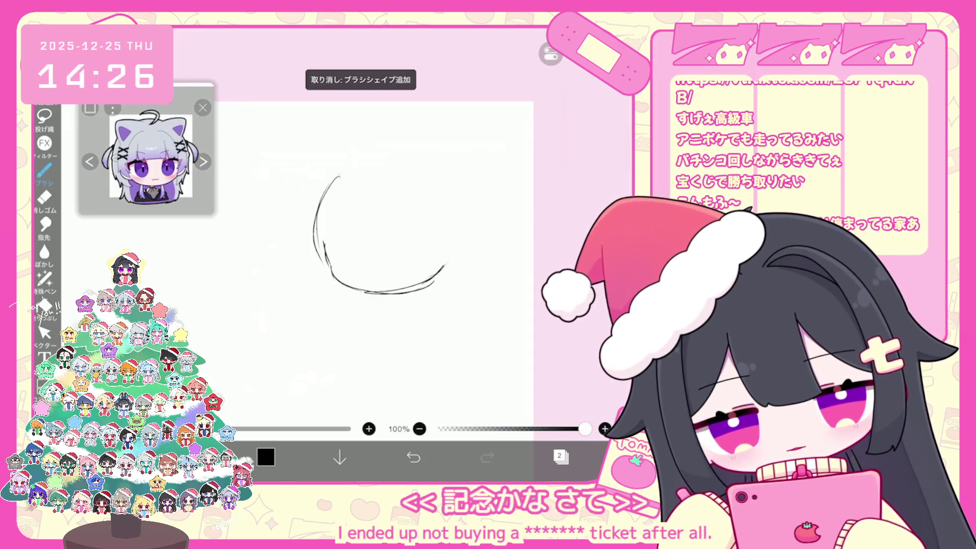
left_click_drag(338, 175, 460, 203)
scroll(387, 244, "up", 1)
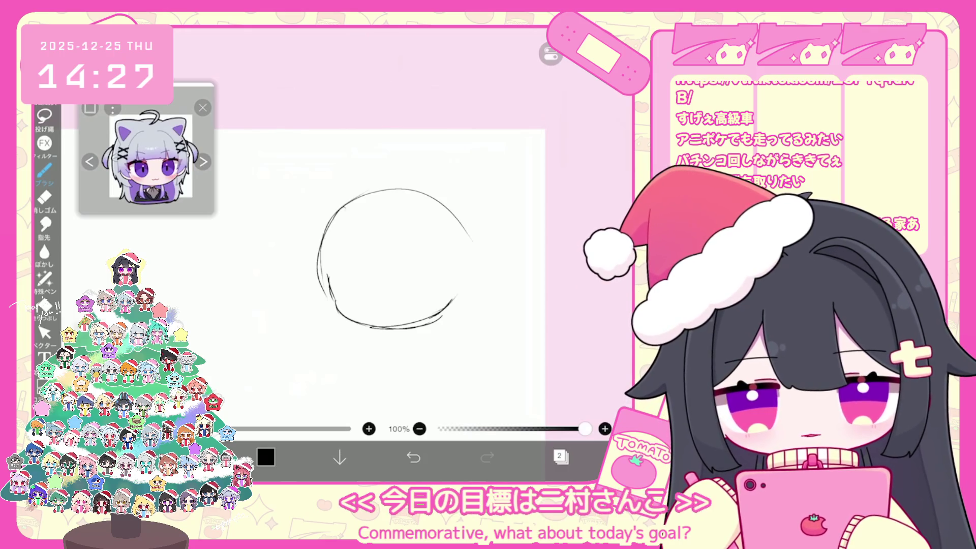
mouse_move(333, 213)
left_mouse_down()
mouse_move(347, 203)
mouse_move(467, 282)
mouse_move(453, 304)
left_mouse_up()
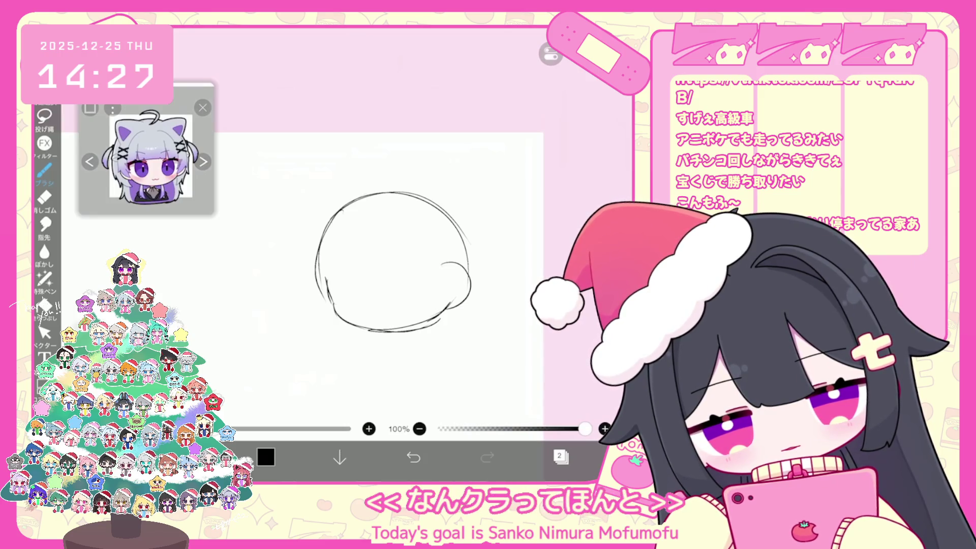
left_click(414, 457)
Add small strokes at the head's lower sides and draw the blunt bangs across.
left_click_drag(324, 288, 338, 314)
left_click_drag(462, 304, 445, 311)
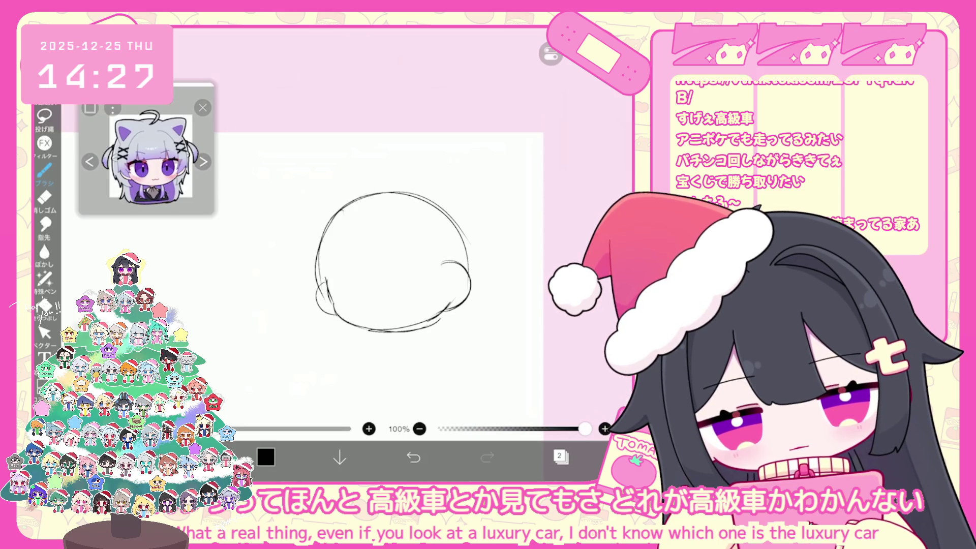
left_click_drag(350, 264, 376, 275)
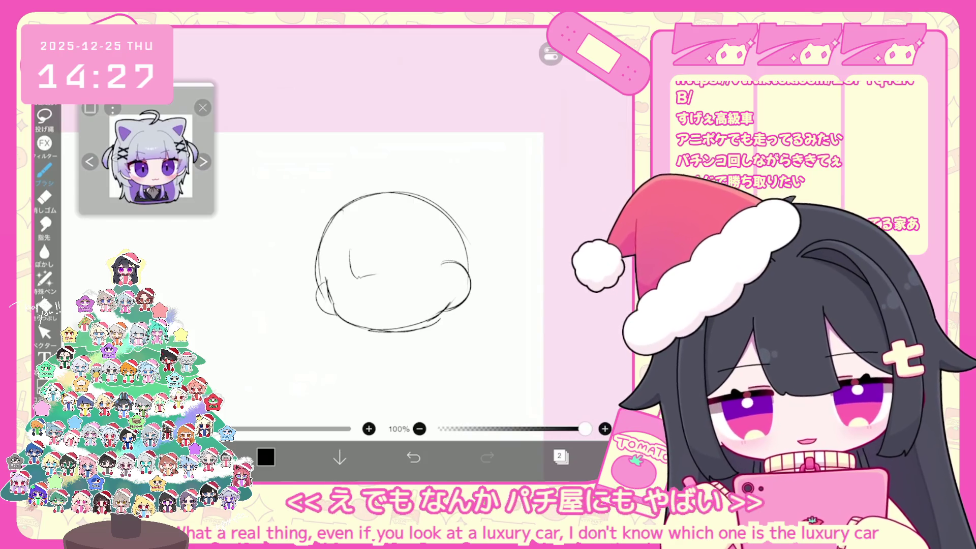
left_click_drag(366, 276, 449, 275)
left_click_drag(350, 252, 338, 279)
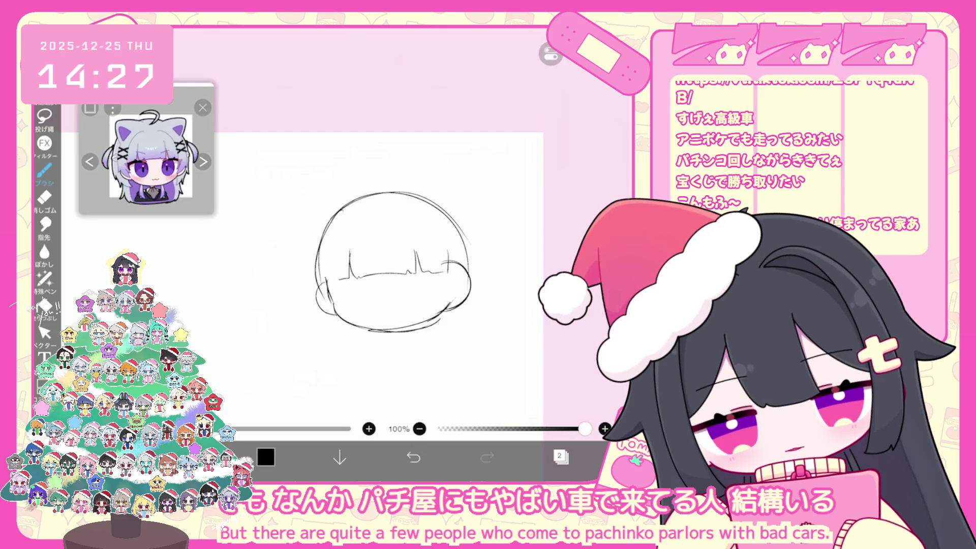
Trace the head's upper inner arc and both sides, discarding a stray curve and the last top arc.
left_click_drag(363, 219, 326, 287)
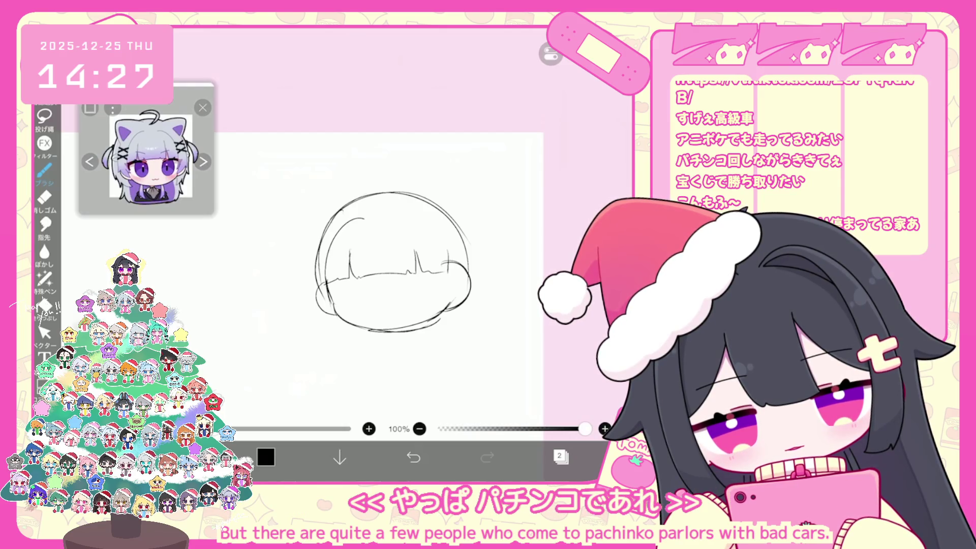
left_click(414, 457)
left_click_drag(372, 215, 332, 250)
mouse_move(377, 214)
left_mouse_down()
mouse_move(435, 229)
mouse_move(448, 299)
left_mouse_up()
mouse_move(467, 257)
left_mouse_down()
mouse_move(460, 294)
mouse_move(448, 300)
left_mouse_up()
left_click_drag(441, 272, 446, 300)
left_click_drag(331, 279, 321, 311)
left_click_drag(320, 220, 312, 267)
mouse_move(312, 304)
left_mouse_down()
mouse_move(335, 211)
mouse_move(453, 206)
left_mouse_up()
key("ctrl+z")
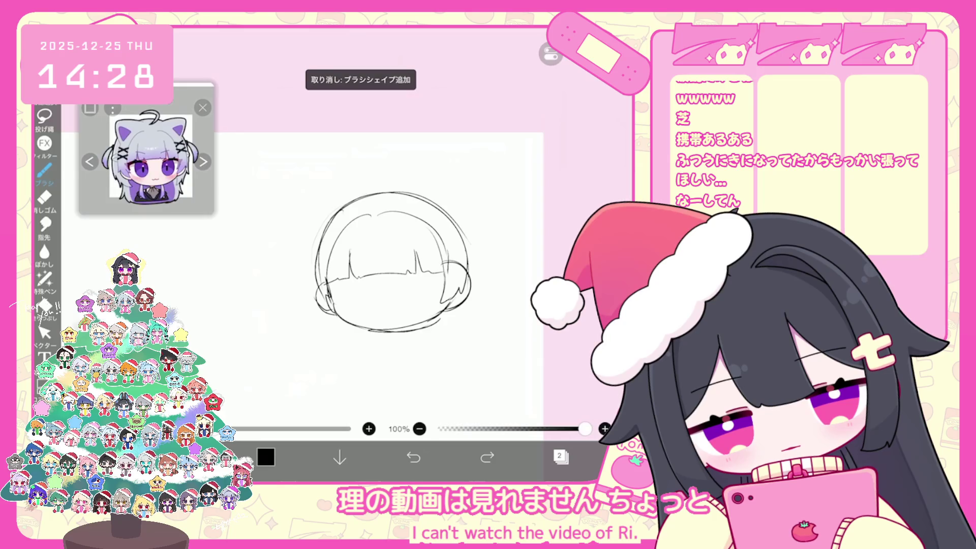
Restore the curved stroke forming the head's left side and jaw.
left_click(487, 457)
Check the left head stroke with undo/redo, then remove it to leave a blank canvas.
left_click(413, 458)
left_click(487, 458)
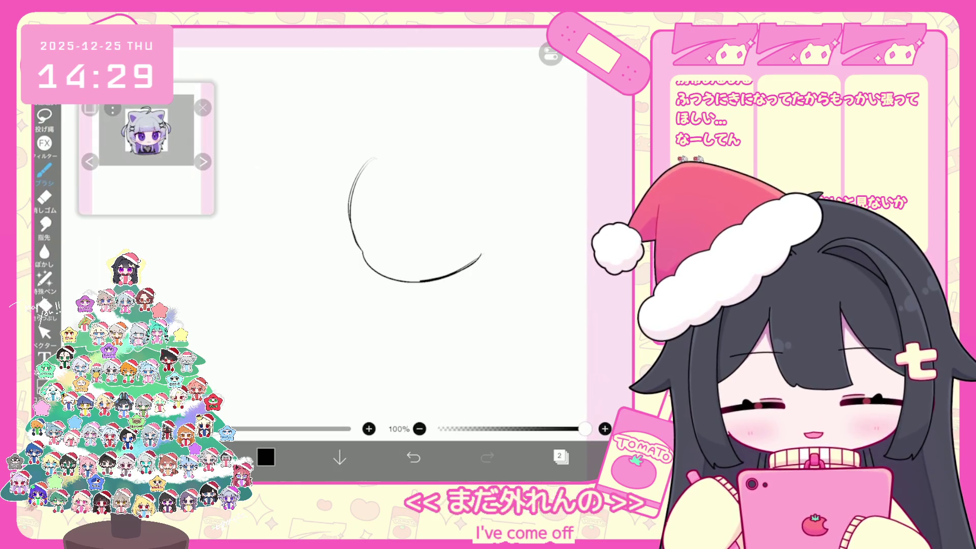
key("ctrl+z")
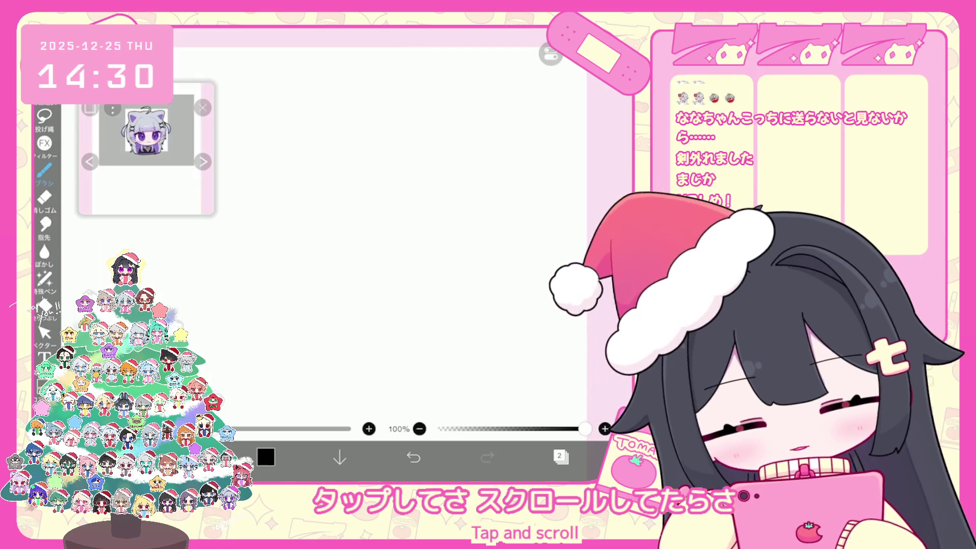
Draw a new head circle, drop its upper-right part, and add a rounded right-side hair bump.
mouse_move(353, 254)
left_mouse_down()
mouse_move(368, 274)
mouse_move(469, 263)
left_mouse_up()
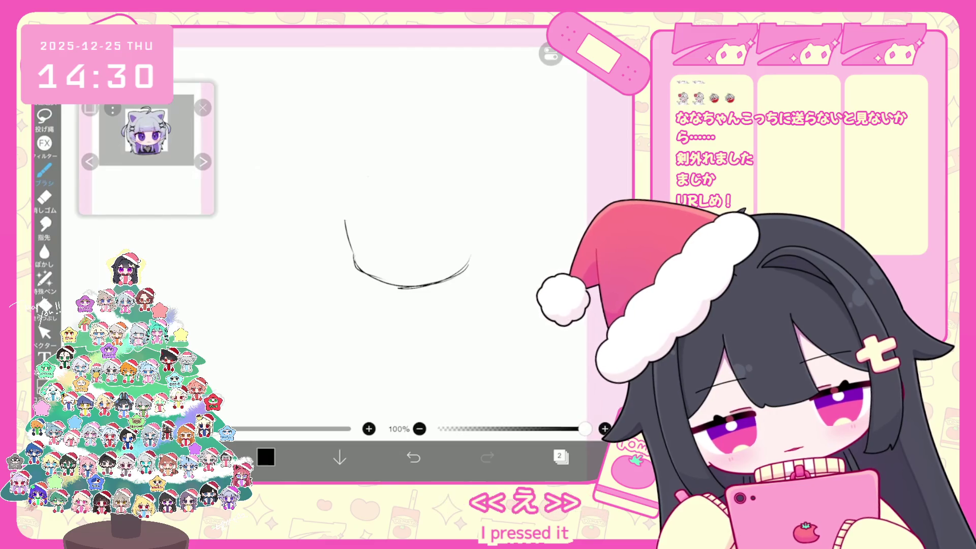
left_click_drag(353, 207, 361, 233)
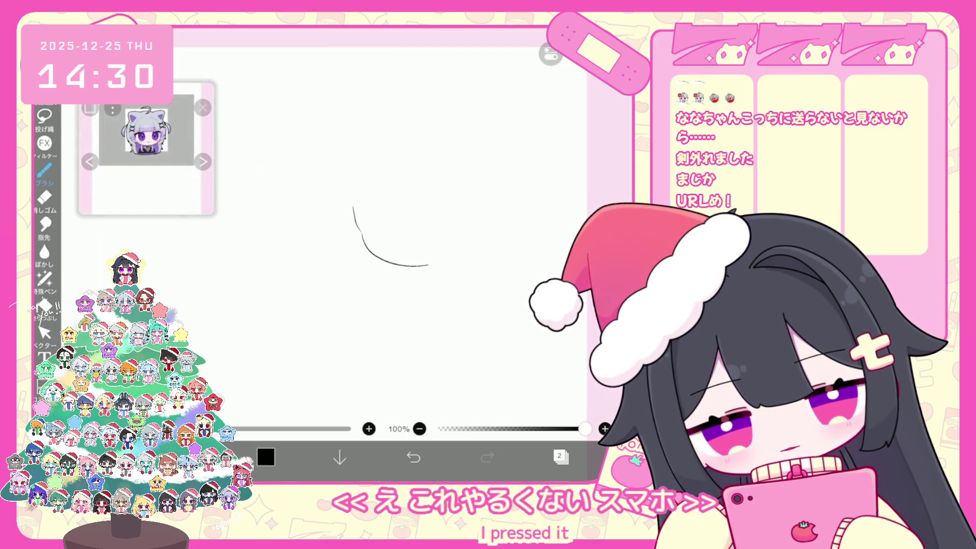
left_click_drag(428, 265, 475, 234)
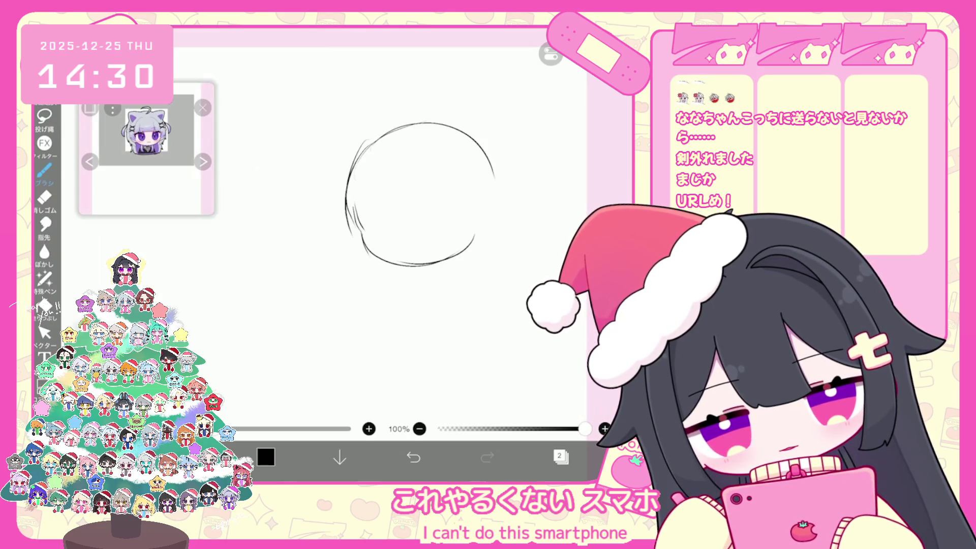
left_click(413, 457)
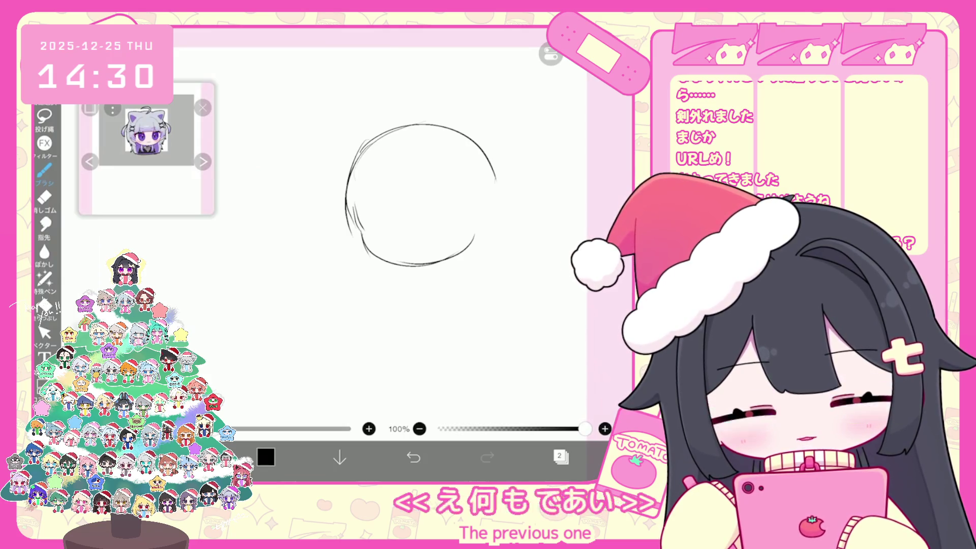
mouse_move(478, 196)
left_mouse_down()
mouse_move(493, 235)
mouse_move(469, 245)
left_mouse_up()
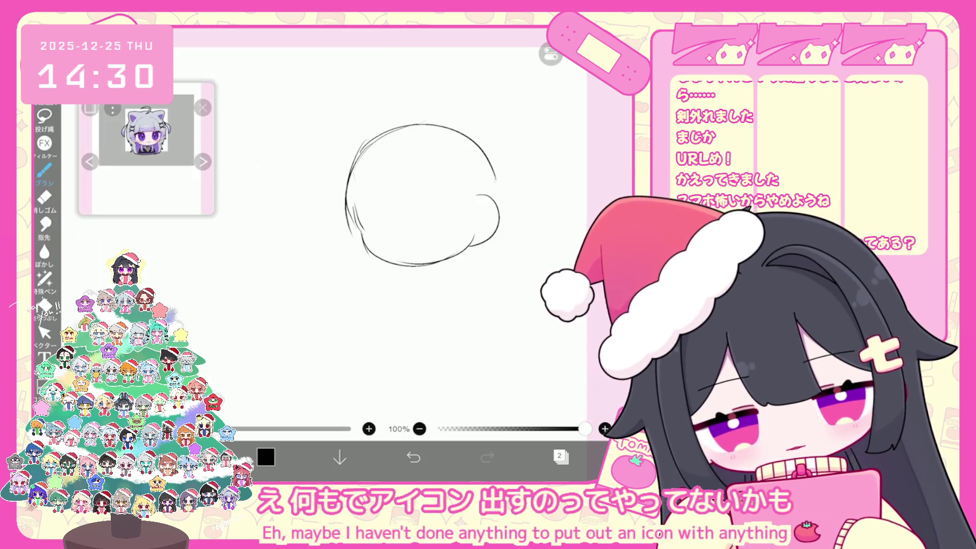
scroll(409, 209, "up", 1)
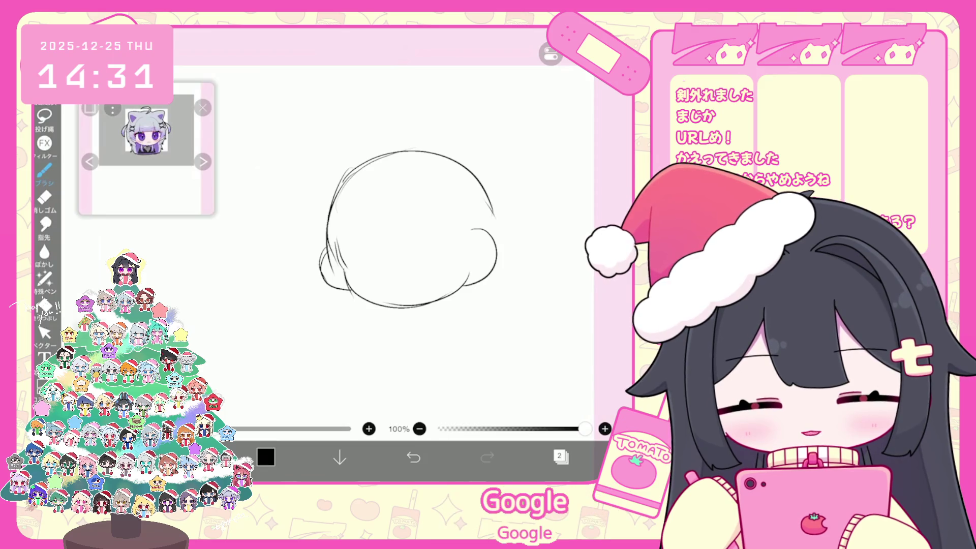
left_click_drag(484, 229, 495, 273)
Draw the bangs' left edge, bottom and right edge, then adjust them with Select.
scroll(147, 147, "up", 3)
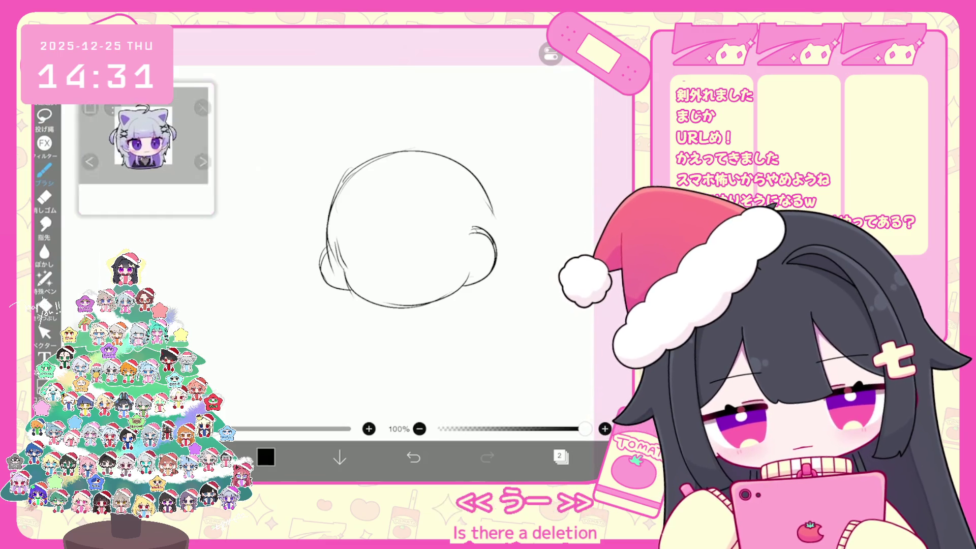
left_click_drag(381, 239, 431, 241)
left_click(414, 457)
mouse_move(371, 217)
left_mouse_down()
mouse_move(378, 244)
mouse_move(437, 235)
left_mouse_up()
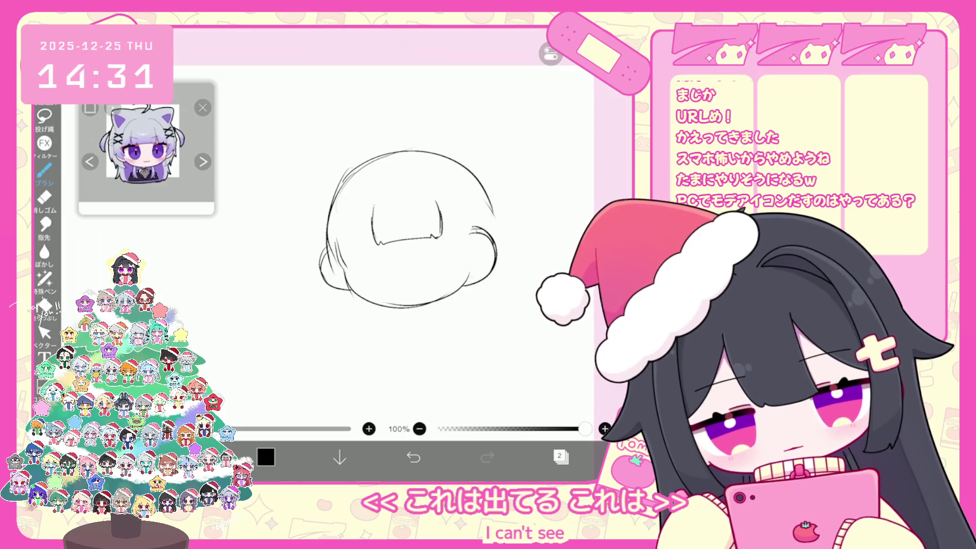
left_click(45, 333)
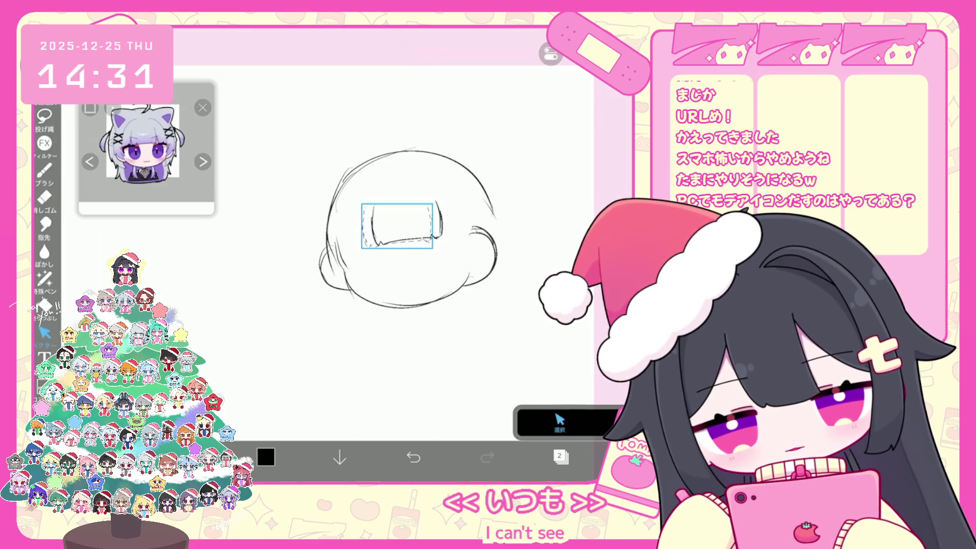
left_click(45, 170)
Extend the bangs with short strands at the right and left ends.
left_click_drag(433, 213, 443, 242)
left_click_drag(442, 236, 468, 243)
left_click_drag(356, 246, 339, 253)
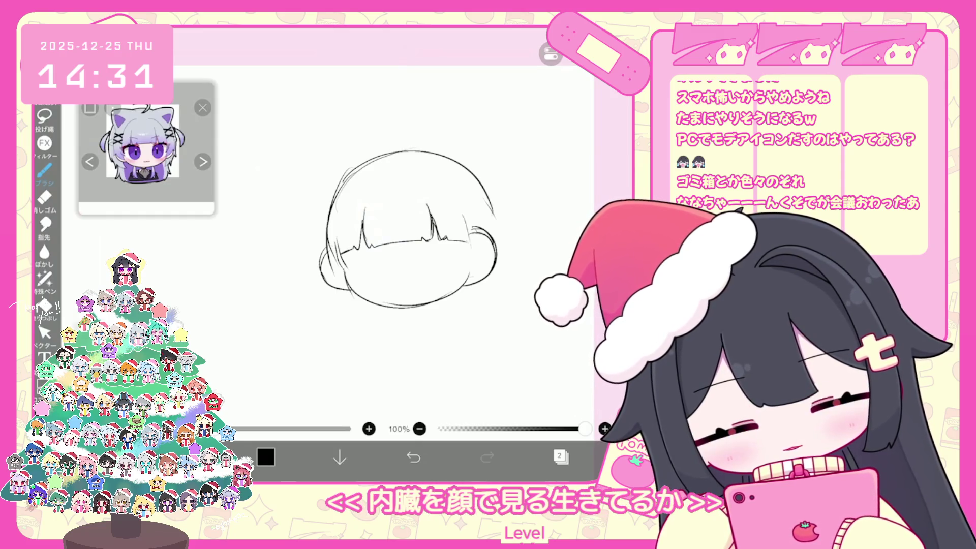
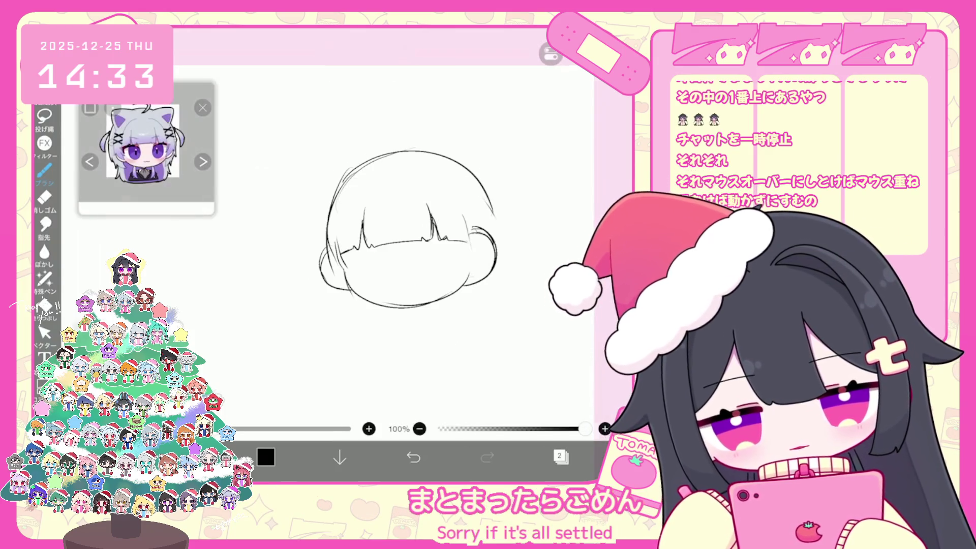
Redraw the left head outline and hair strands, undoing the unwanted strokes.
scroll(407, 229, "up", 3)
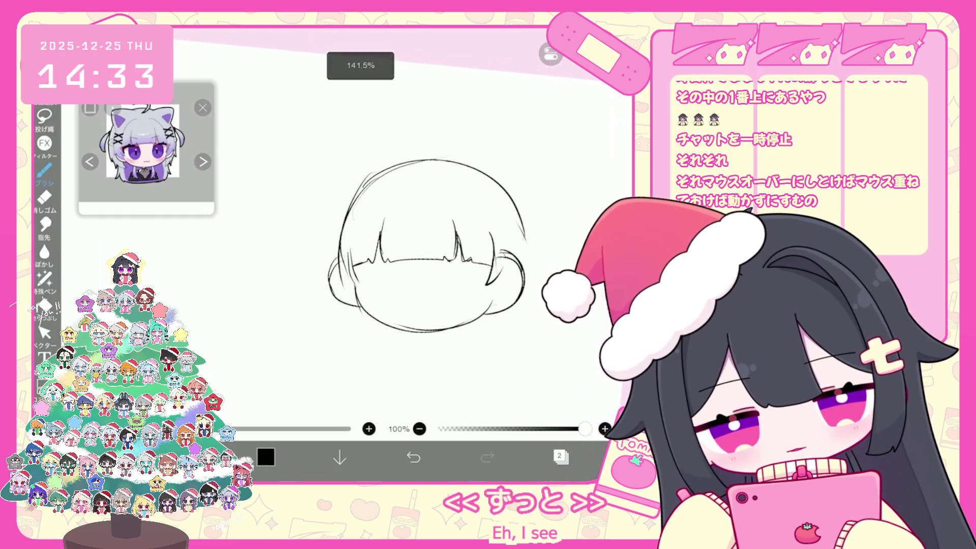
left_click(414, 457)
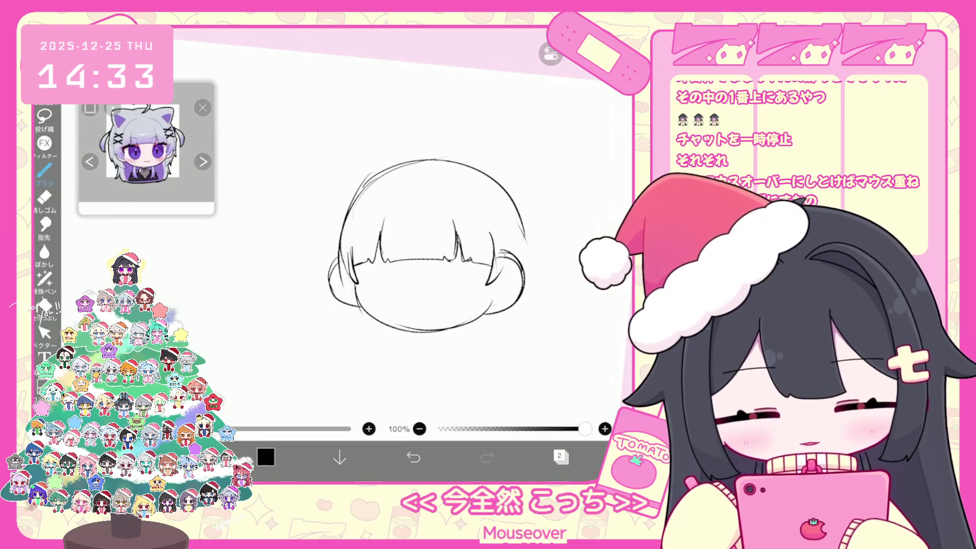
left_click_drag(367, 183, 334, 257)
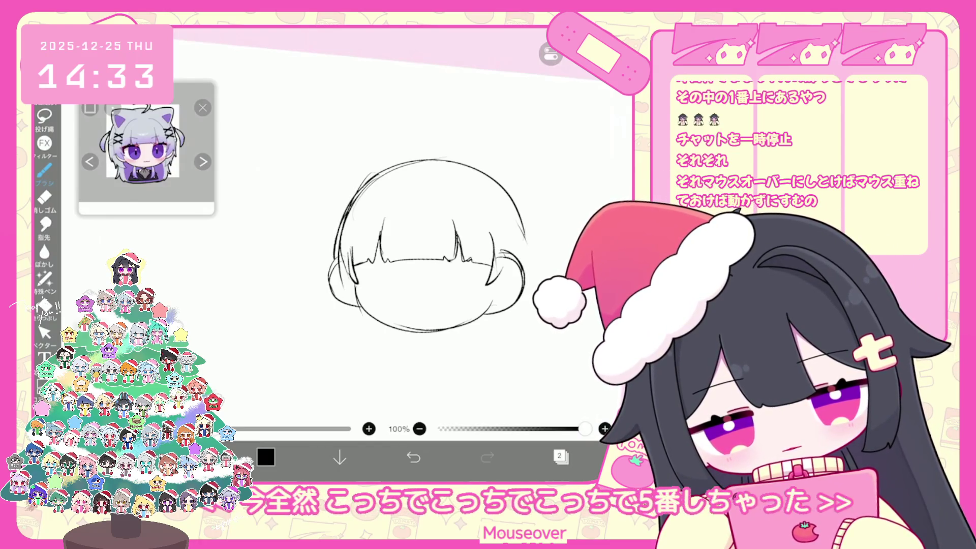
key("ctrl+z")
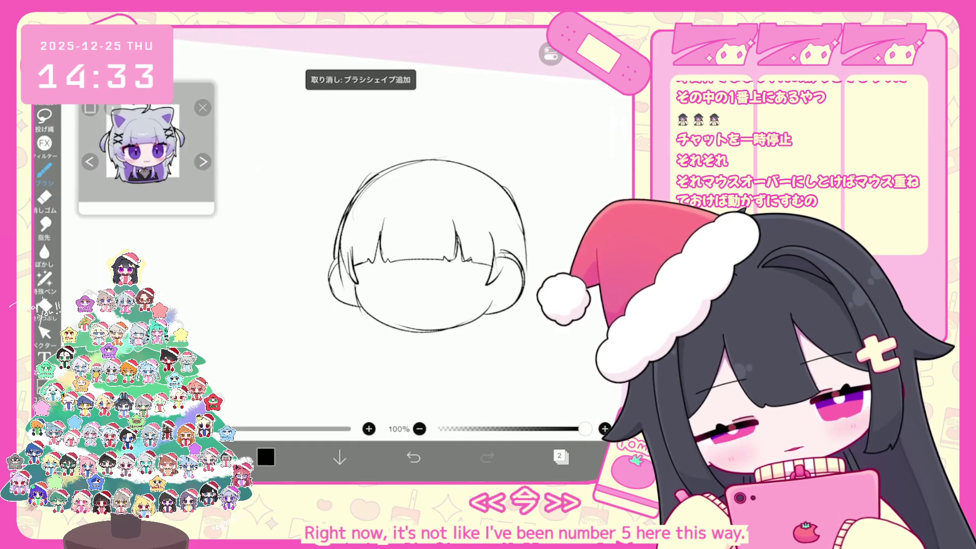
scroll(427, 255, "up", 2)
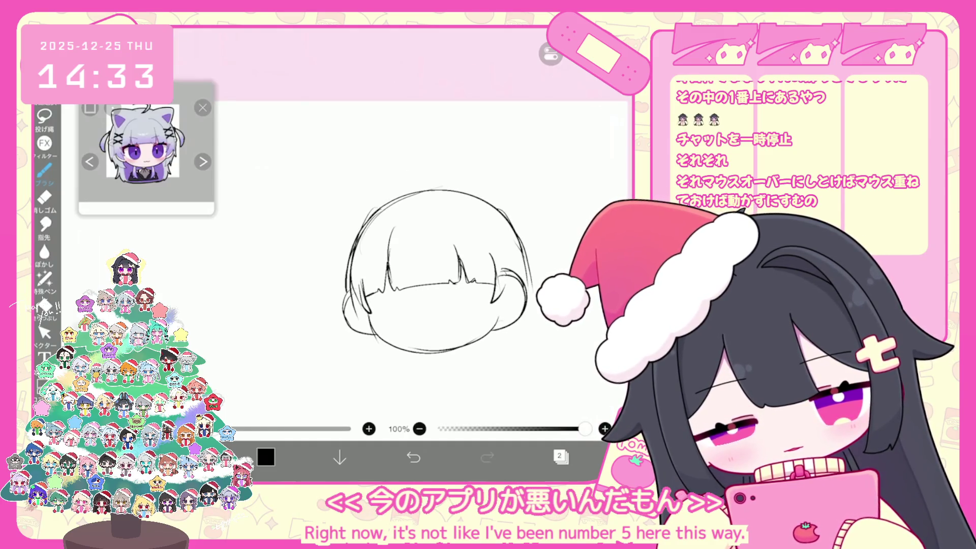
scroll(427, 270, "up", 1)
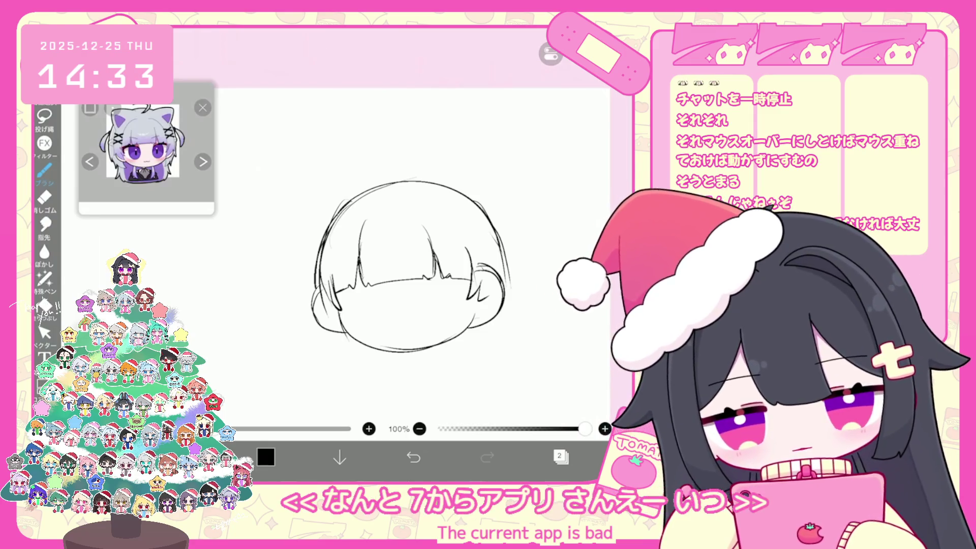
key("ctrl+z")
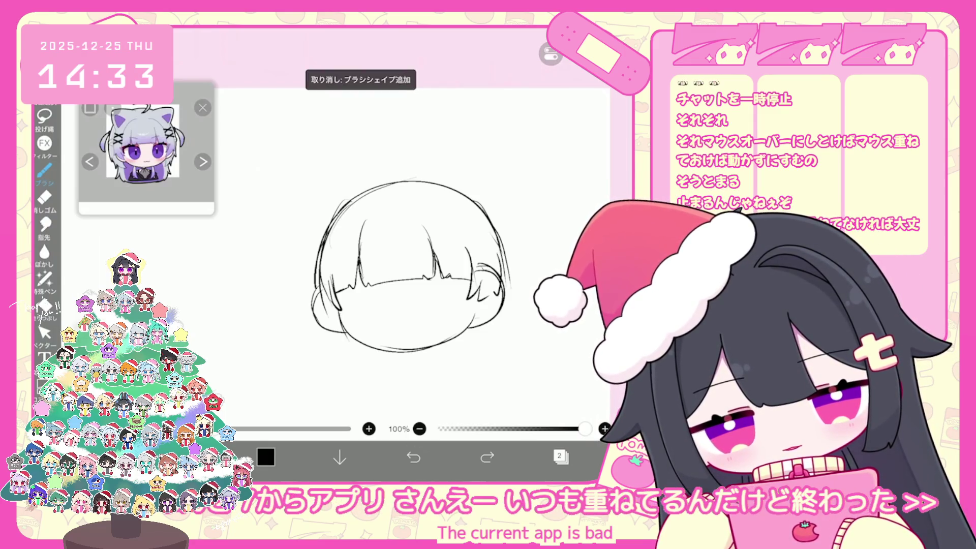
left_click_drag(334, 306, 342, 319)
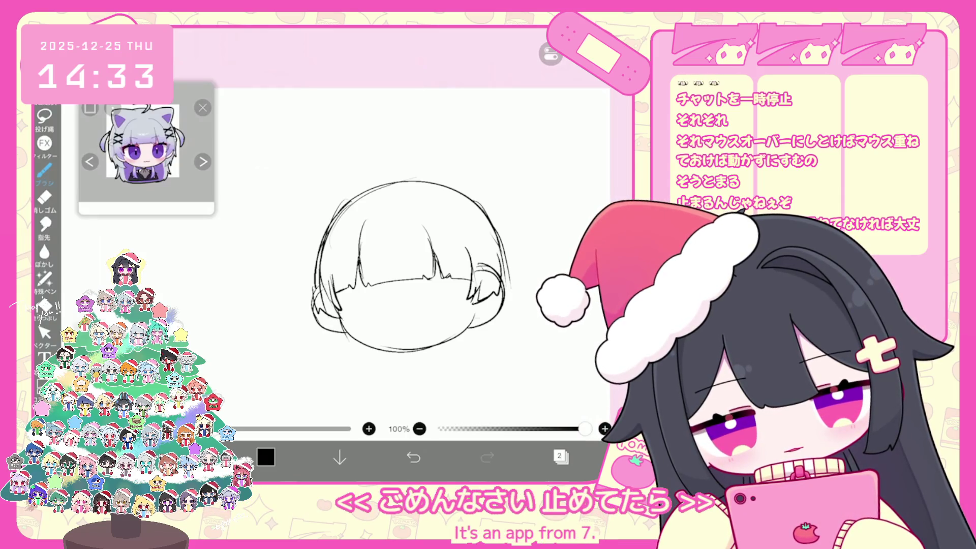
left_click_drag(326, 229, 312, 305)
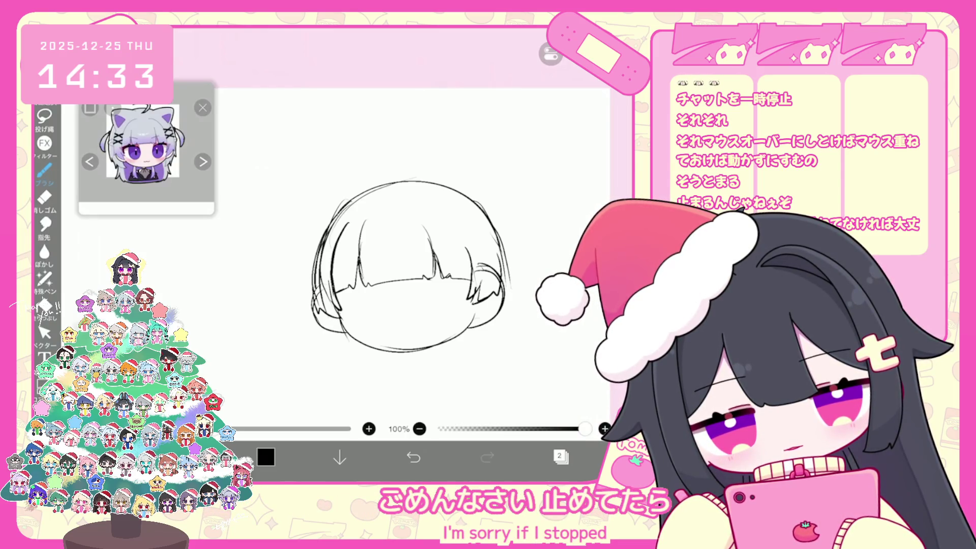
key("ctrl+z")
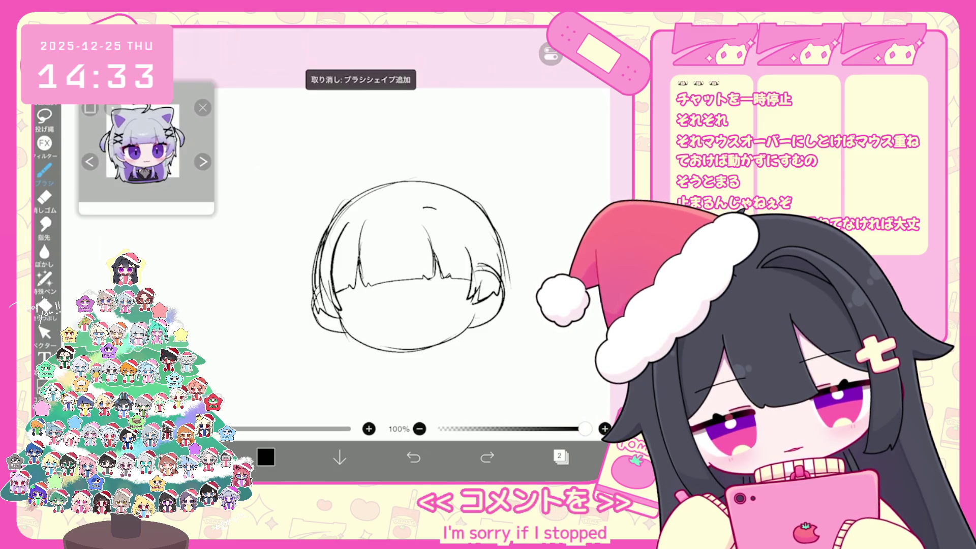
Draw crossed X-shaped hair clips on the right and left sides of the head.
left_click_drag(493, 233, 472, 259)
mouse_move(476, 261)
left_mouse_down()
mouse_move(491, 253)
mouse_move(500, 265)
left_mouse_up()
left_click_drag(316, 253, 334, 266)
left_click_drag(332, 252, 317, 266)
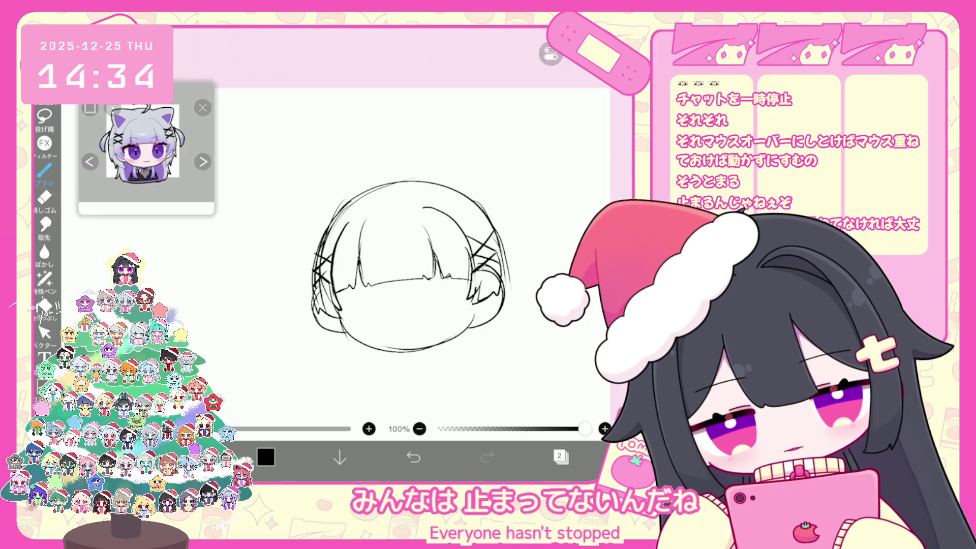
Redraw the head's upper-left and right outlines.
left_click_drag(375, 186, 313, 263)
left_click_drag(353, 196, 508, 272)
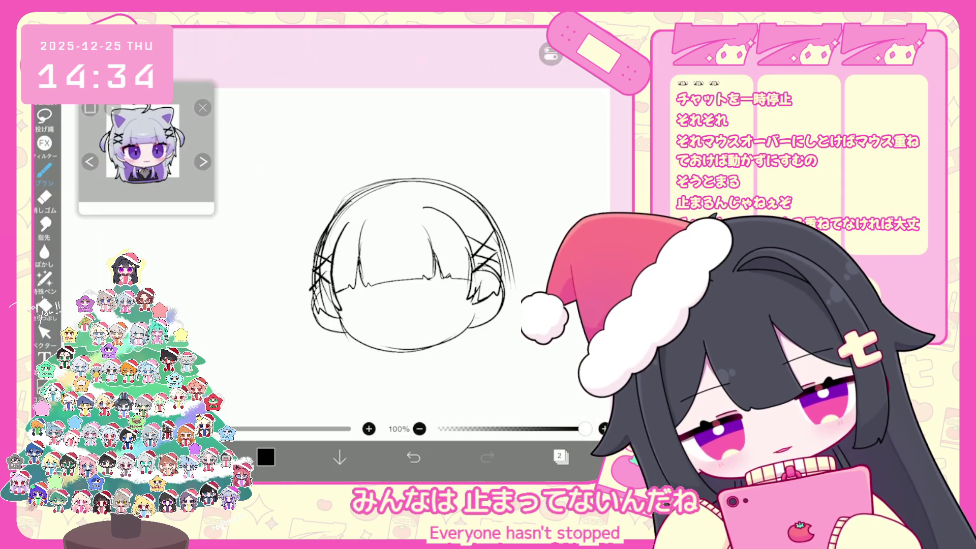
left_click(413, 458)
left_click_drag(487, 204, 511, 249)
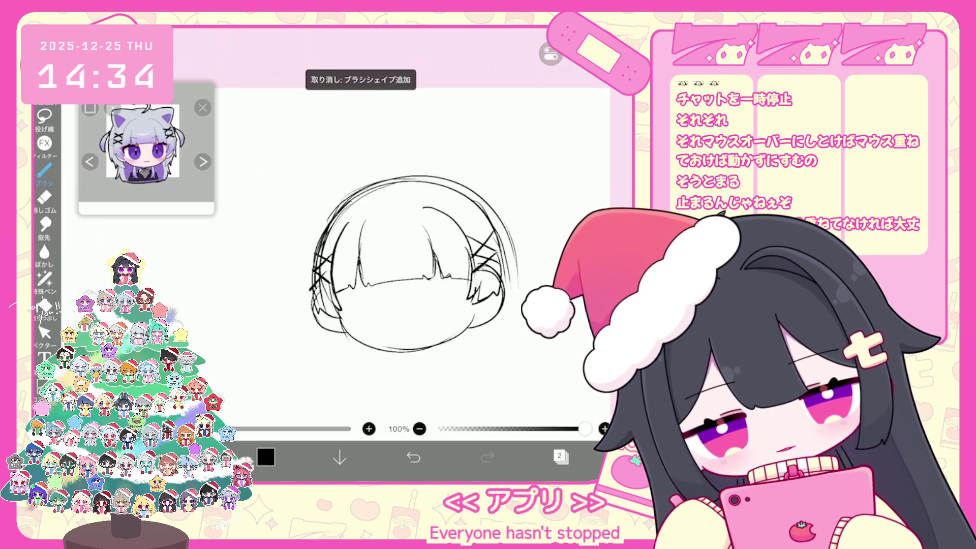
scroll(407, 264, "up", 2)
Sketch a pigtail on the right and left sides of the head.
mouse_move(497, 204)
left_mouse_down()
mouse_move(532, 252)
mouse_move(516, 267)
left_mouse_up()
mouse_move(306, 220)
left_mouse_down()
mouse_move(289, 274)
mouse_move(303, 287)
left_mouse_up()
mouse_move(297, 225)
left_mouse_down()
mouse_move(306, 256)
mouse_move(298, 282)
left_mouse_up()
left_click_drag(304, 224, 296, 234)
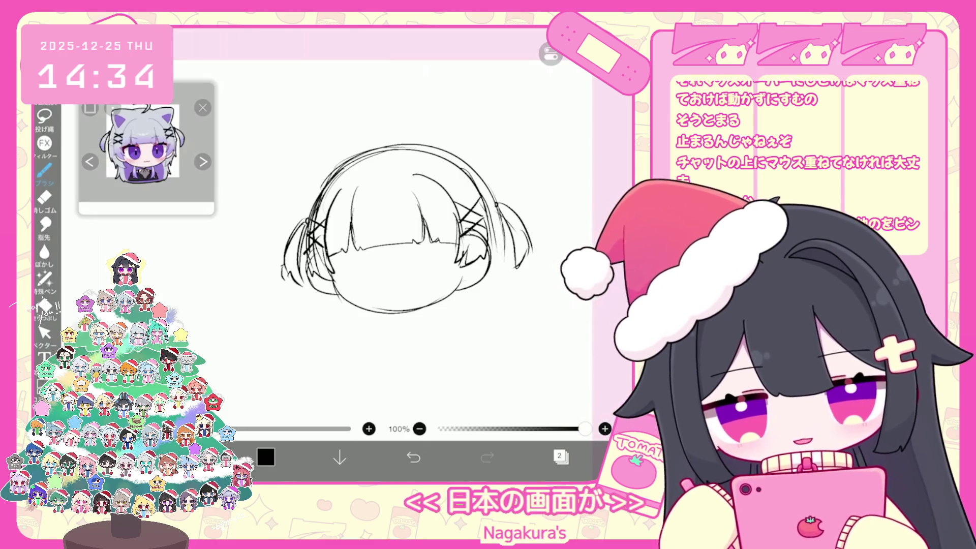
Touch up the ends of both pigtails, undoing a stray stroke.
scroll(407, 228, "up", 2)
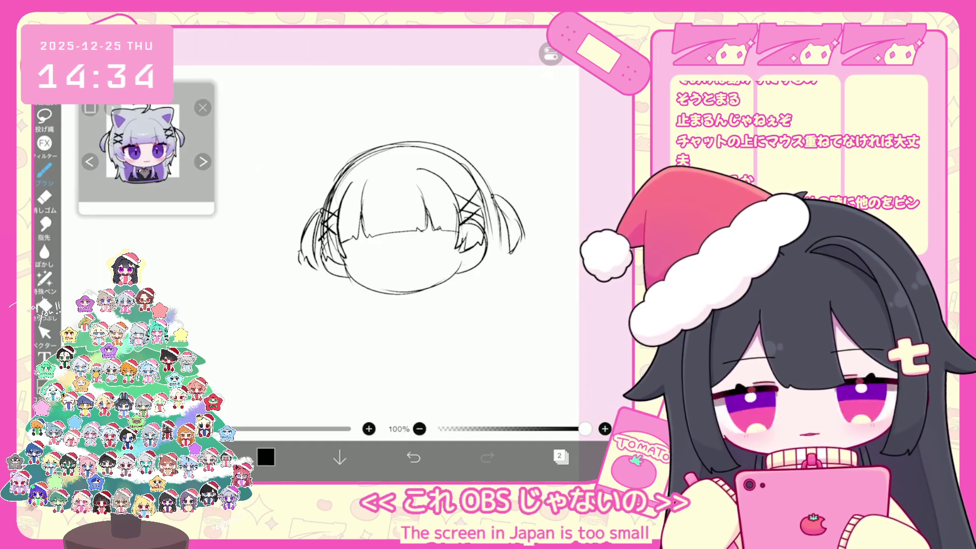
left_click_drag(502, 237, 503, 276)
left_click_drag(333, 277, 326, 293)
left_click_drag(496, 258, 502, 277)
scroll(379, 203, "up", 3)
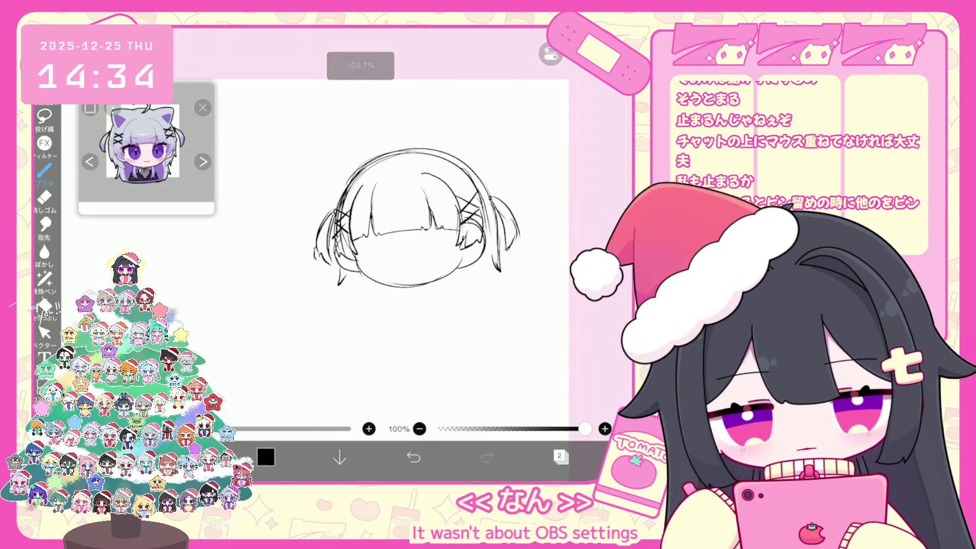
left_click_drag(379, 203, 366, 229)
key("ctrl+z")
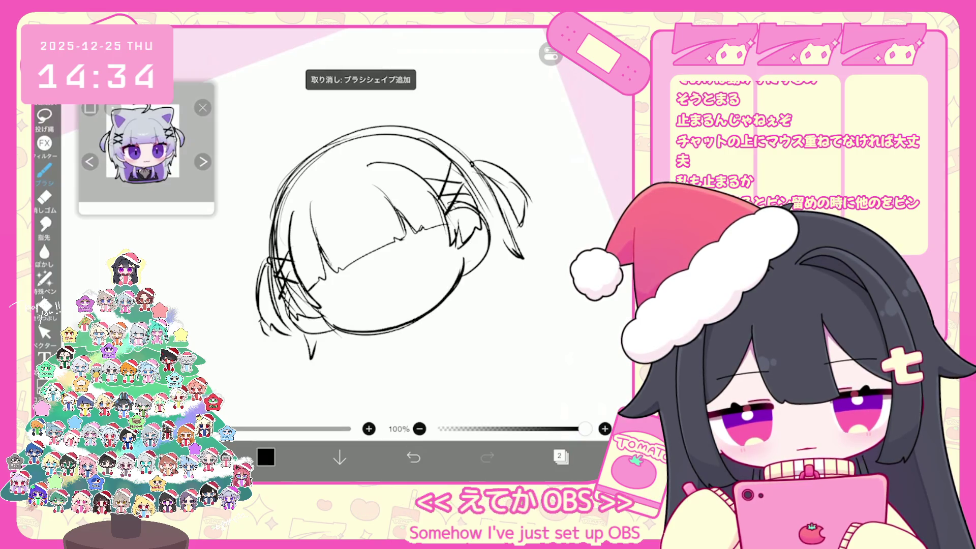
scroll(371, 203, "up", 2)
scroll(372, 204, "down", 1)
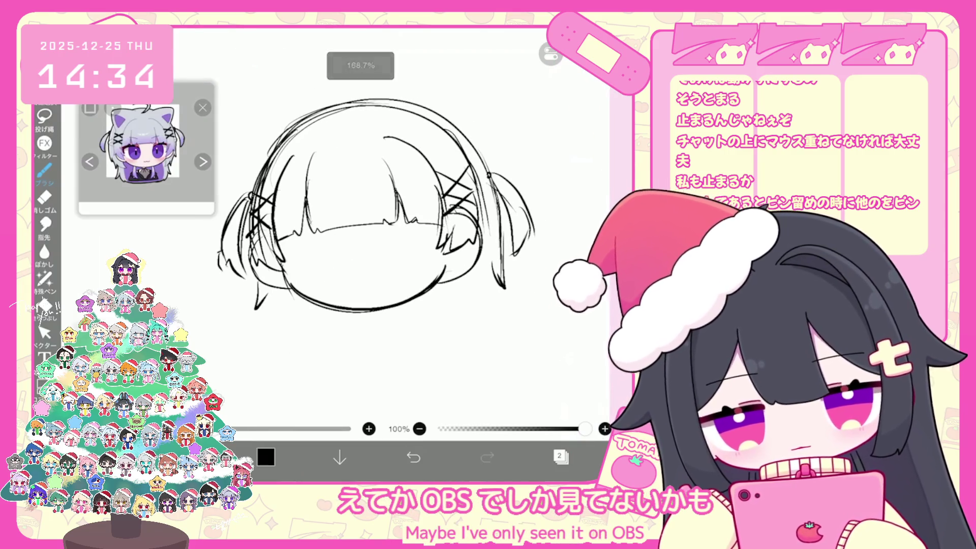
left_click_drag(371, 203, 378, 216)
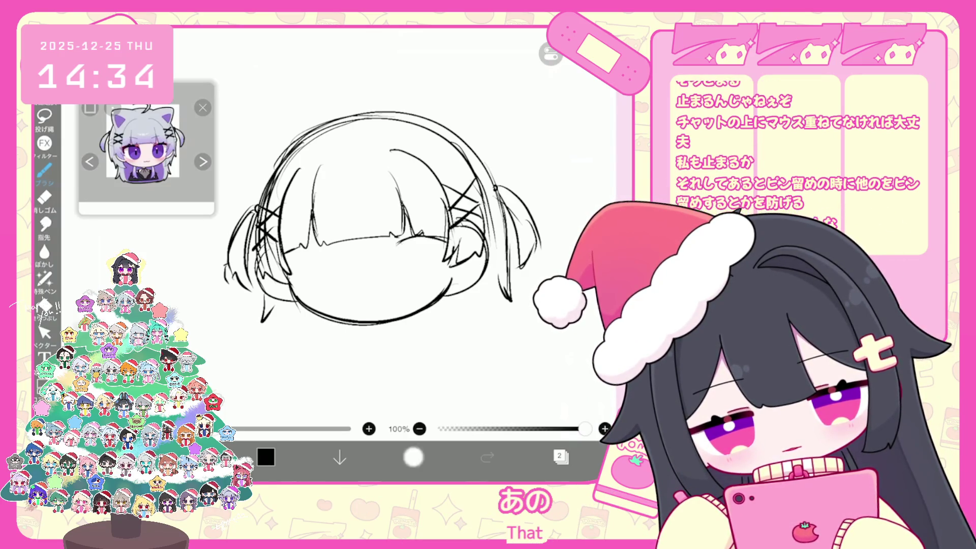
key("ctrl+z")
key("ctrl+y")
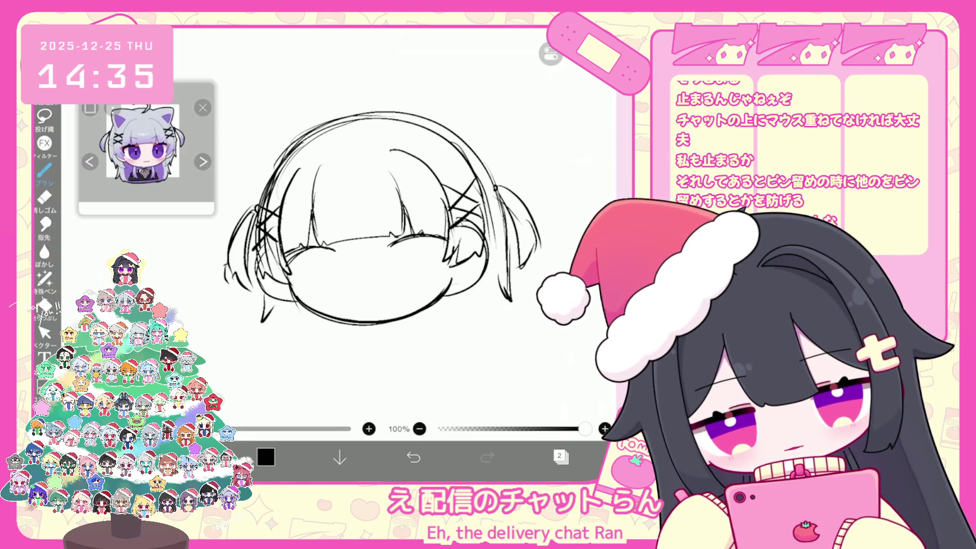
Sketch circles for both eyes, then undo them.
mouse_move(325, 249)
left_mouse_down()
mouse_move(348, 275)
mouse_move(330, 248)
left_mouse_up()
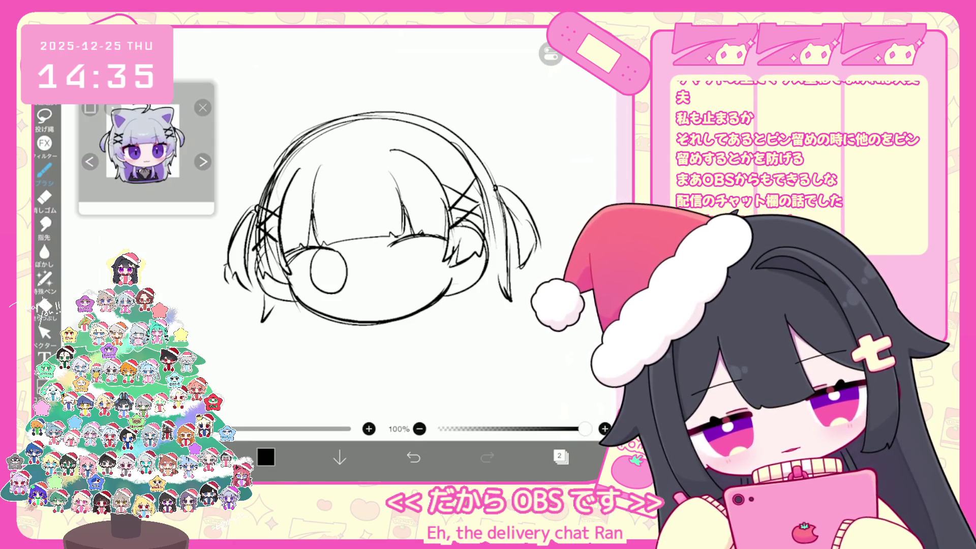
left_click_drag(422, 239, 437, 262)
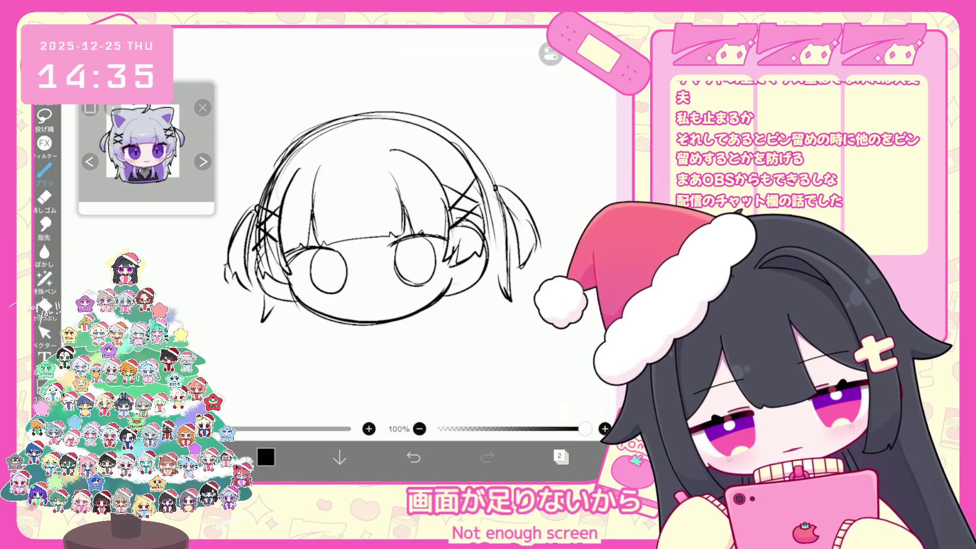
left_click_drag(409, 231, 455, 245)
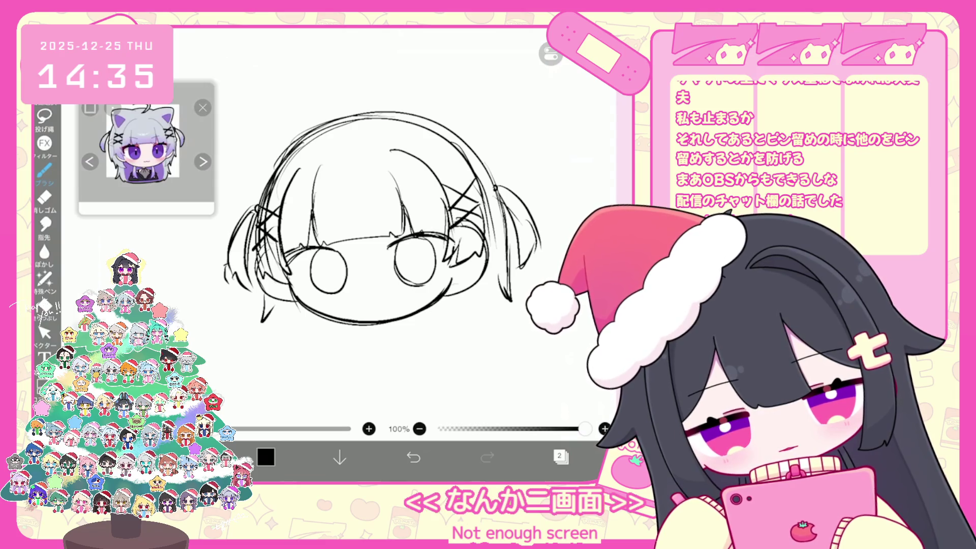
left_click(414, 457)
left_click(413, 457)
left_click(414, 457)
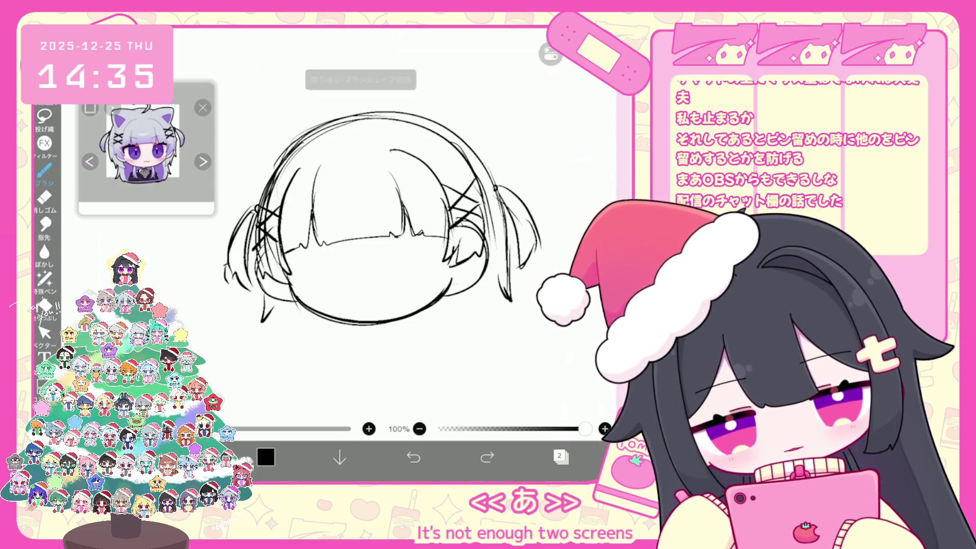
Add a new vector layer from the Layers panel.
left_click(561, 457)
left_click(561, 457)
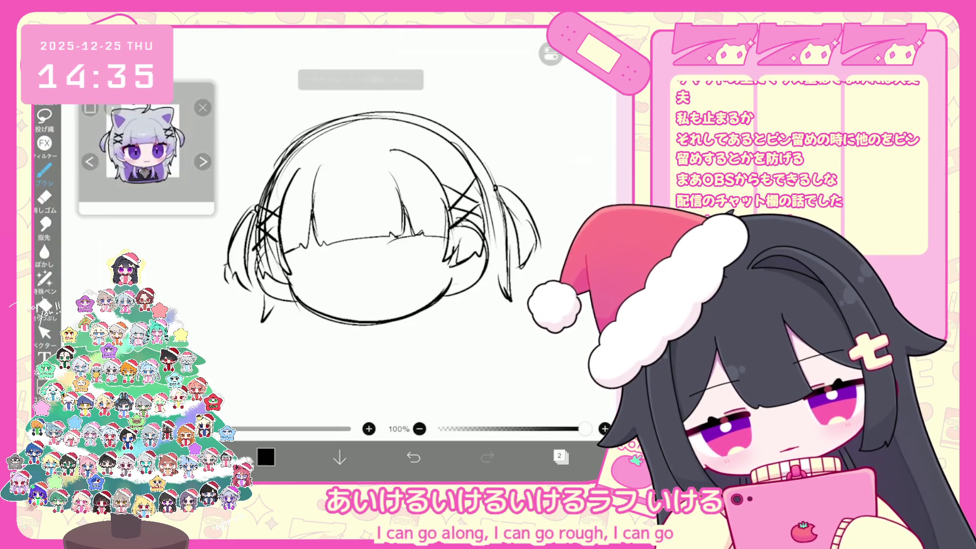
left_click_drag(449, 240, 456, 249)
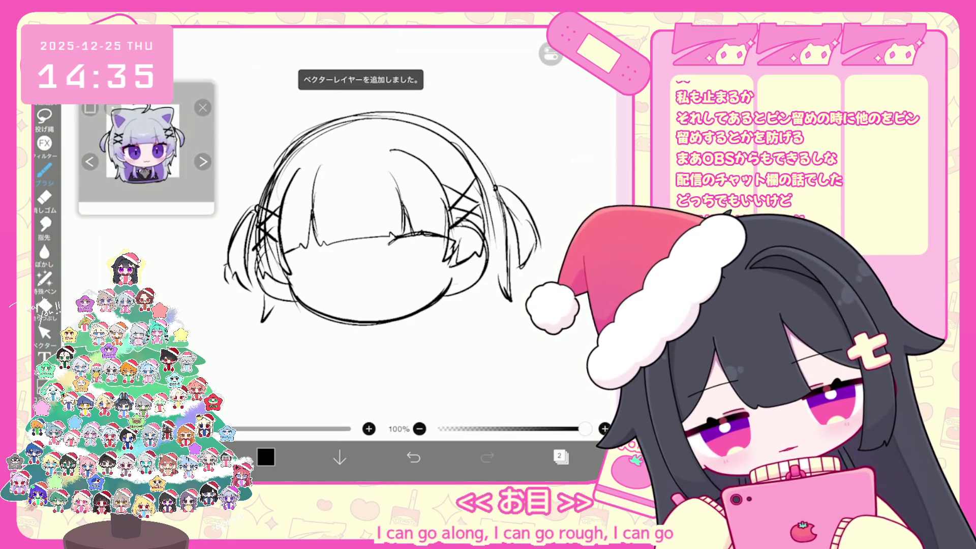
Redraw the left eye as an oval and close the right eye into a full circle.
left_click_drag(289, 256, 331, 246)
scroll(428, 191, "left", 2)
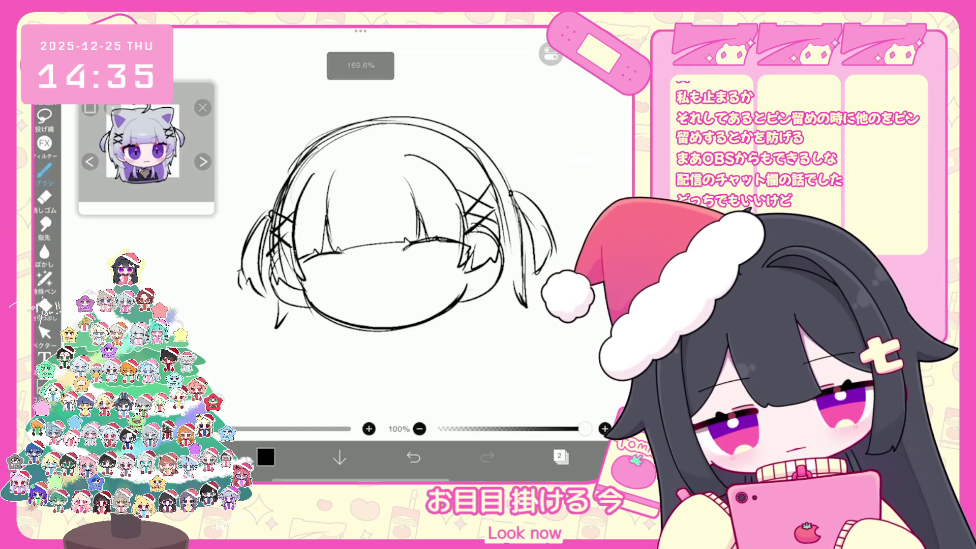
key("ctrl+z")
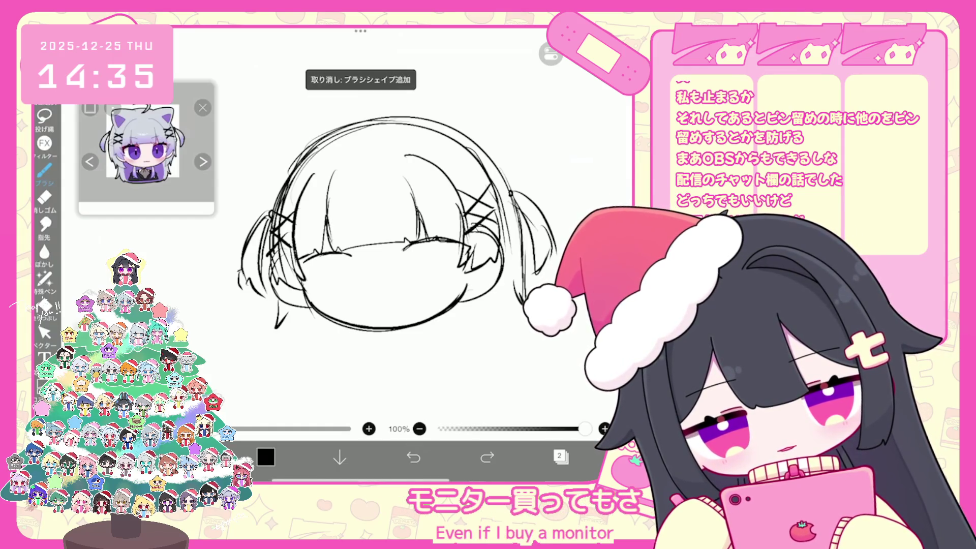
mouse_move(326, 256)
left_mouse_down()
mouse_move(356, 269)
mouse_move(366, 299)
left_mouse_up()
left_click(413, 457)
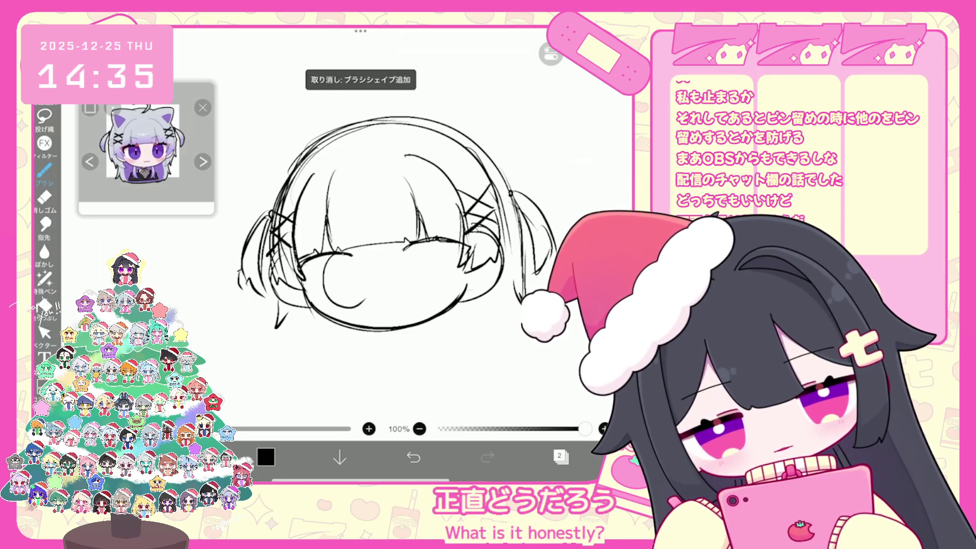
left_click(413, 457)
mouse_move(329, 255)
left_mouse_down()
mouse_move(348, 303)
mouse_move(359, 261)
left_mouse_up()
mouse_move(441, 244)
left_mouse_down()
mouse_move(447, 288)
mouse_move(438, 290)
left_mouse_up()
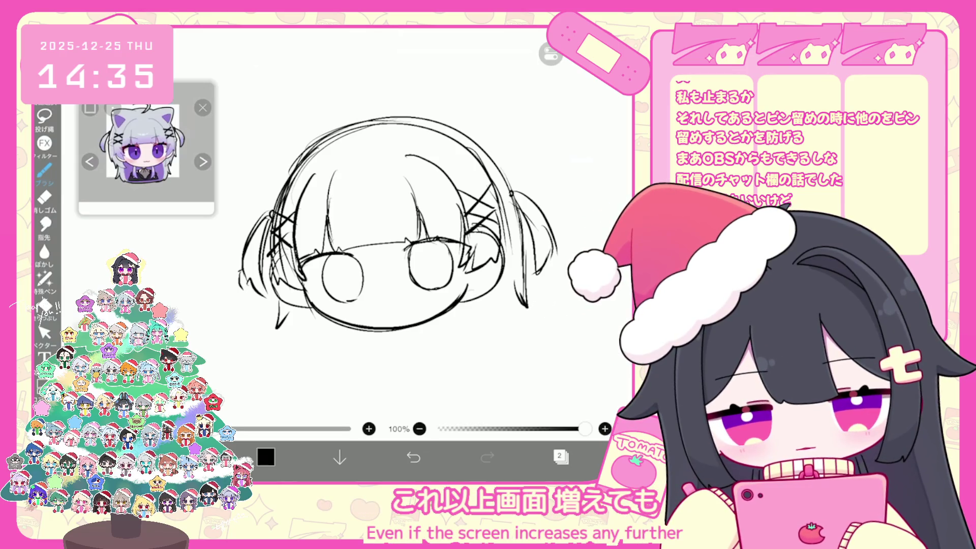
Nudge the left eye circle slightly left with the Vector selection tool.
left_click(44, 333)
left_click_drag(339, 274, 335, 274)
left_click(430, 255)
left_click(386, 366)
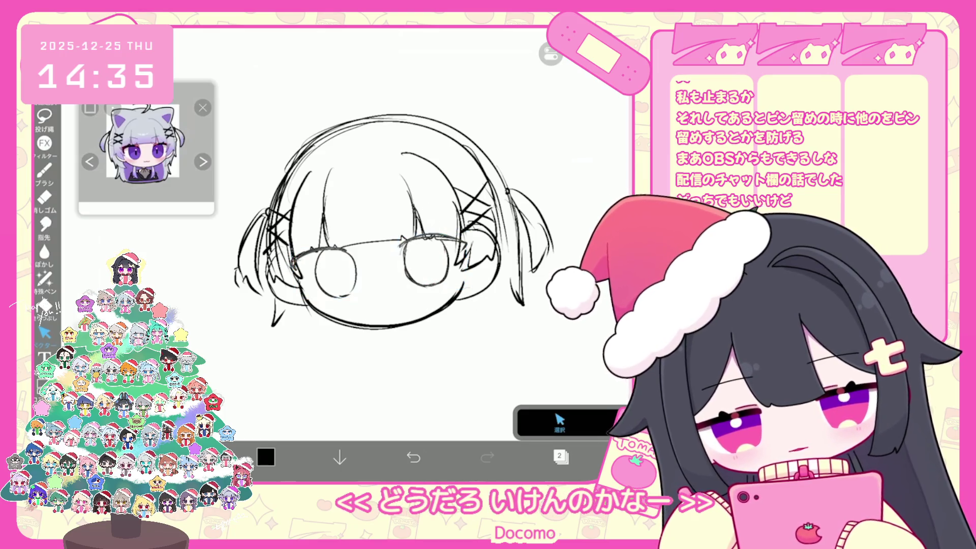
left_click(45, 171)
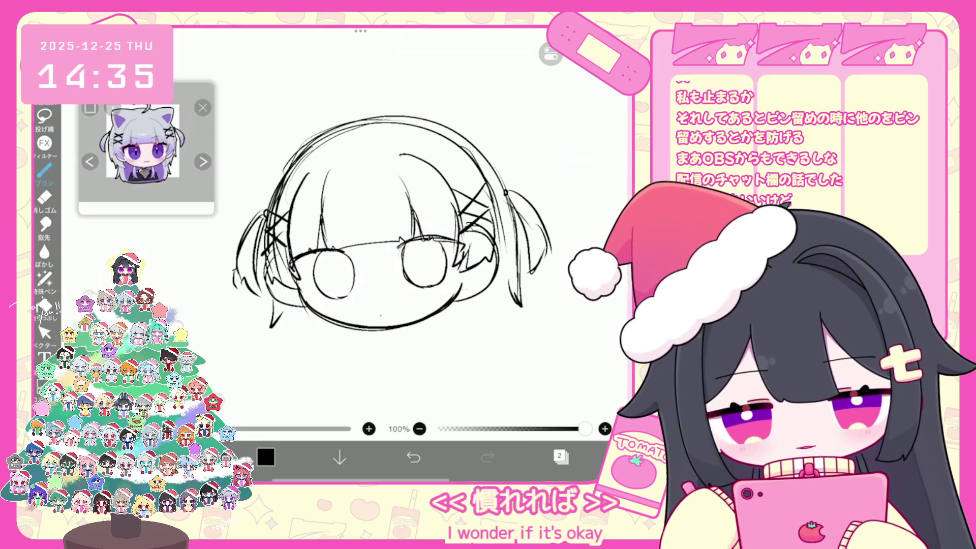
Brush a small mouth on the face, undoing the unwanted strokes.
left_click_drag(390, 304, 378, 312)
key("ctrl+z")
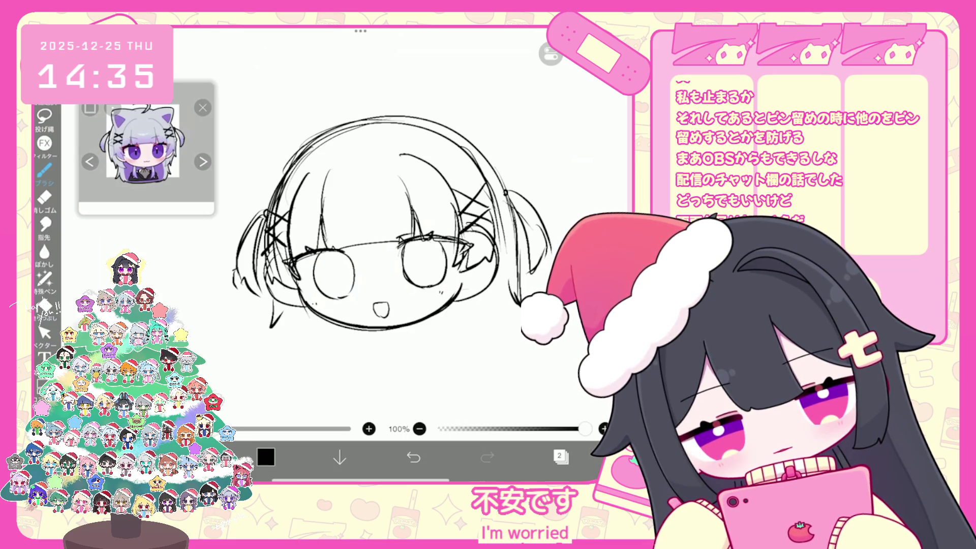
scroll(392, 229, "down", 3)
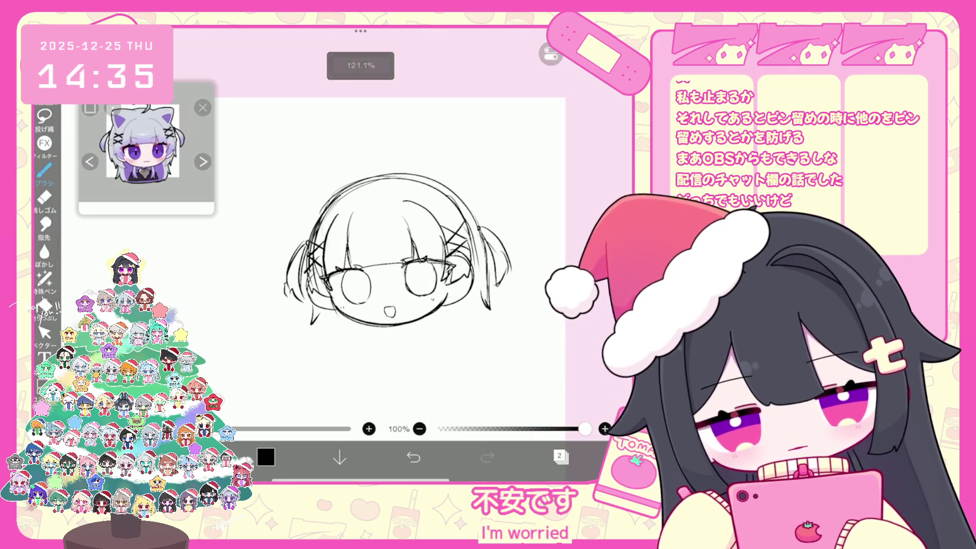
key("ctrl+z")
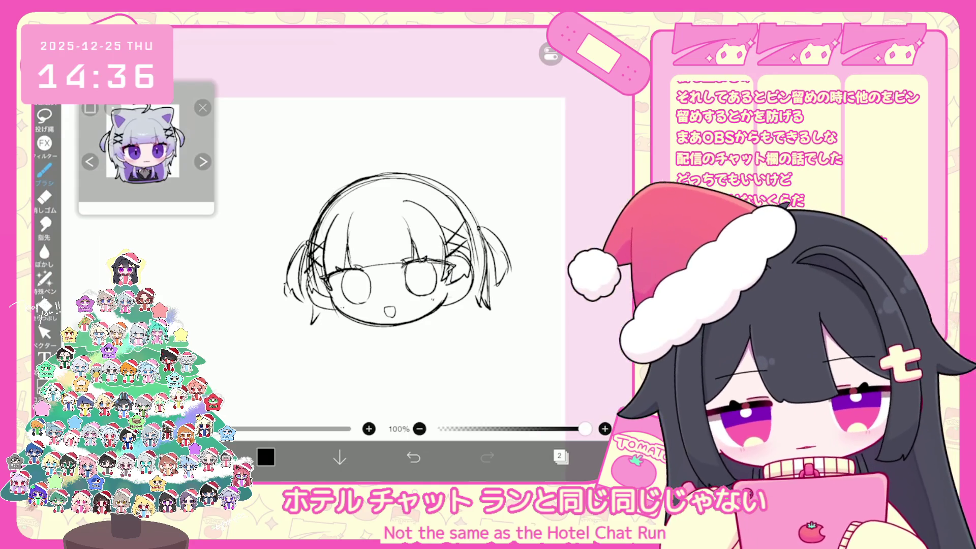
Check the layer list and undo the last brush stroke.
left_click(560, 457)
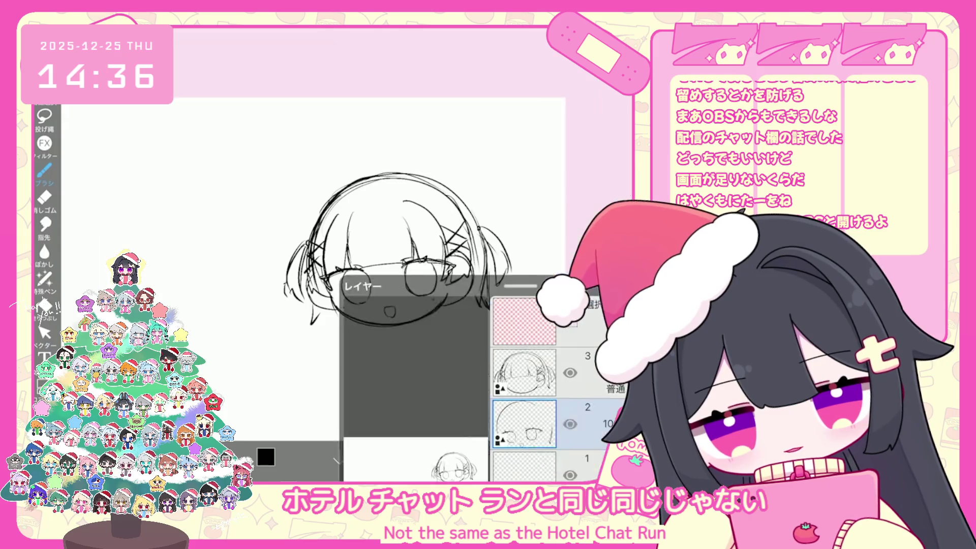
left_click(560, 456)
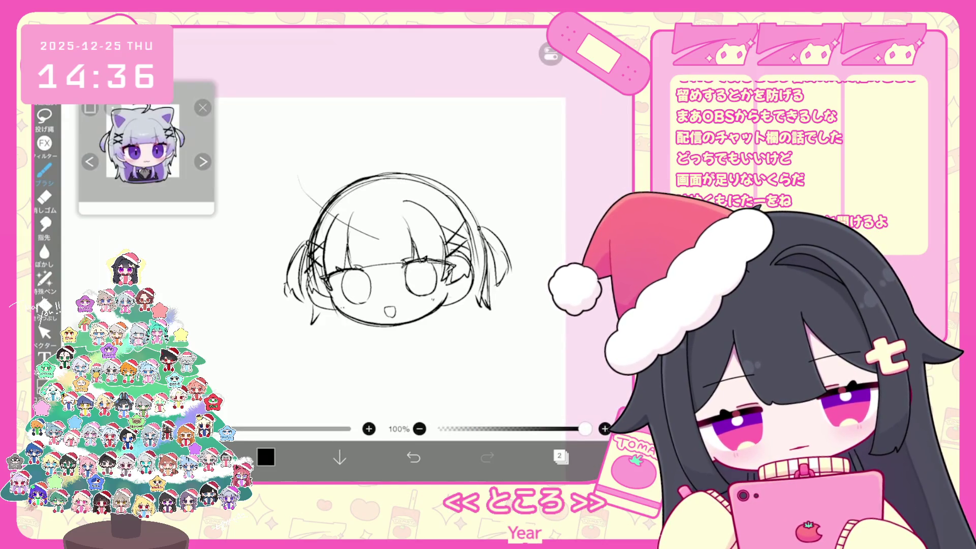
left_click(414, 457)
left_click(559, 457)
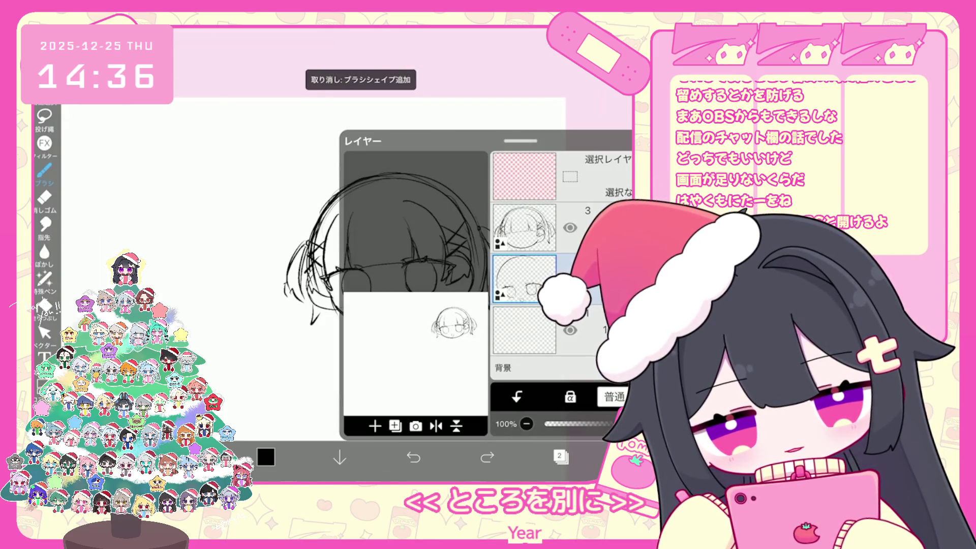
left_click(559, 456)
Select the hair-tie and head top-left strokes with the Vector selection tool.
left_click(44, 333)
left_click(482, 277)
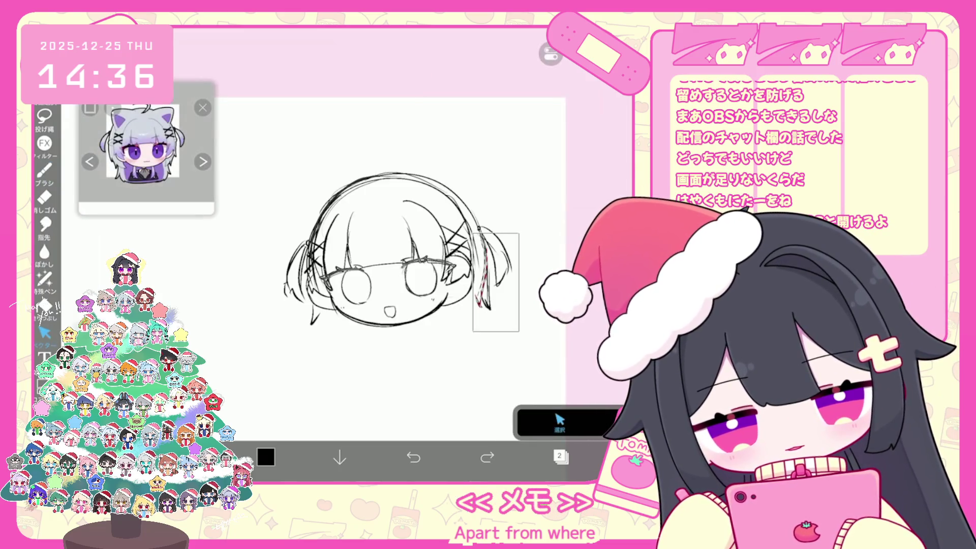
left_click(482, 277)
left_click(529, 192)
left_click(329, 218)
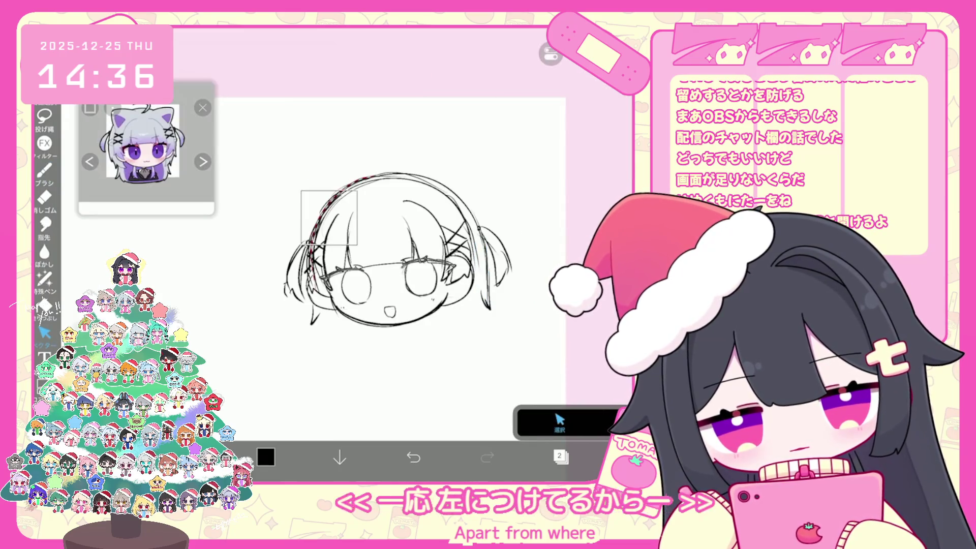
left_click(560, 457)
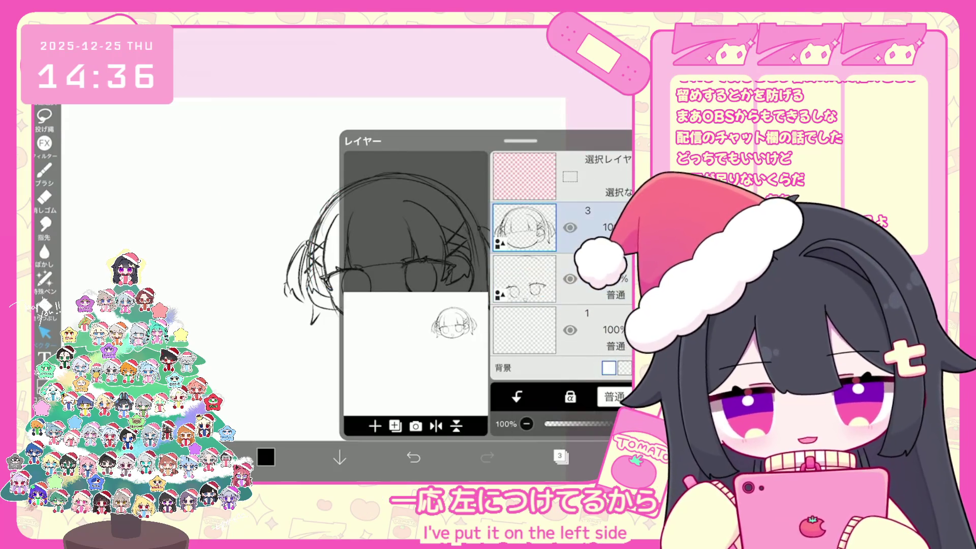
left_click(560, 457)
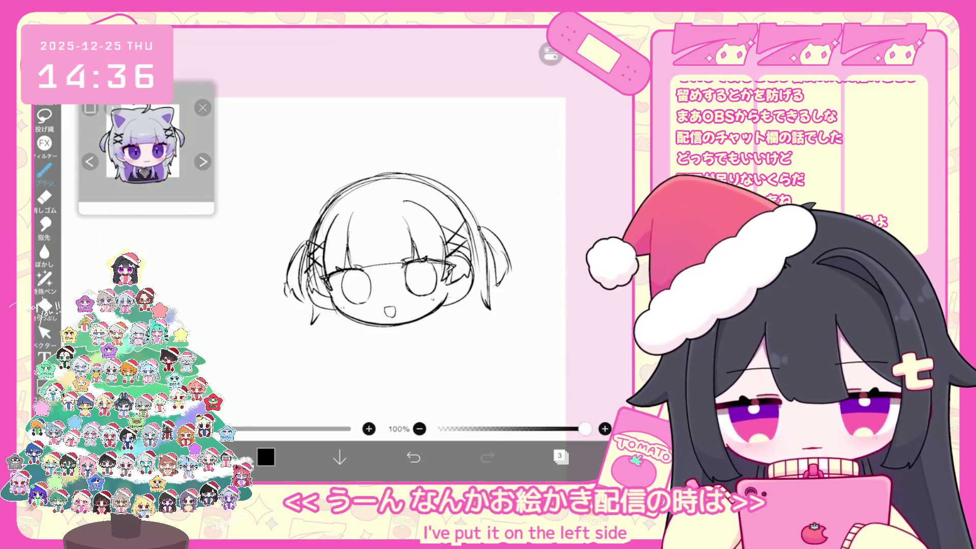
Keep a short stroke along the top of the head, undoing the other trial strokes.
left_click_drag(376, 174, 305, 279)
key("ctrl+z")
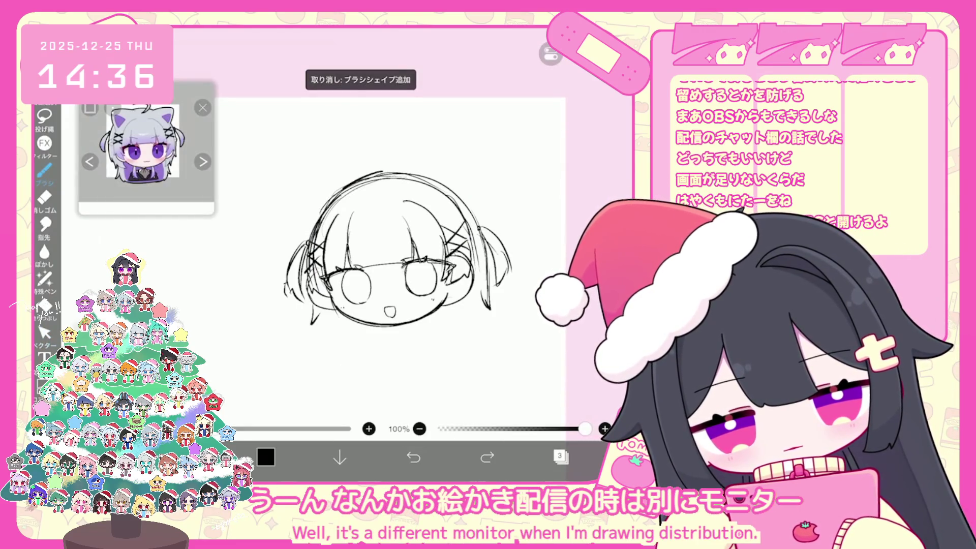
key("ctrl+z")
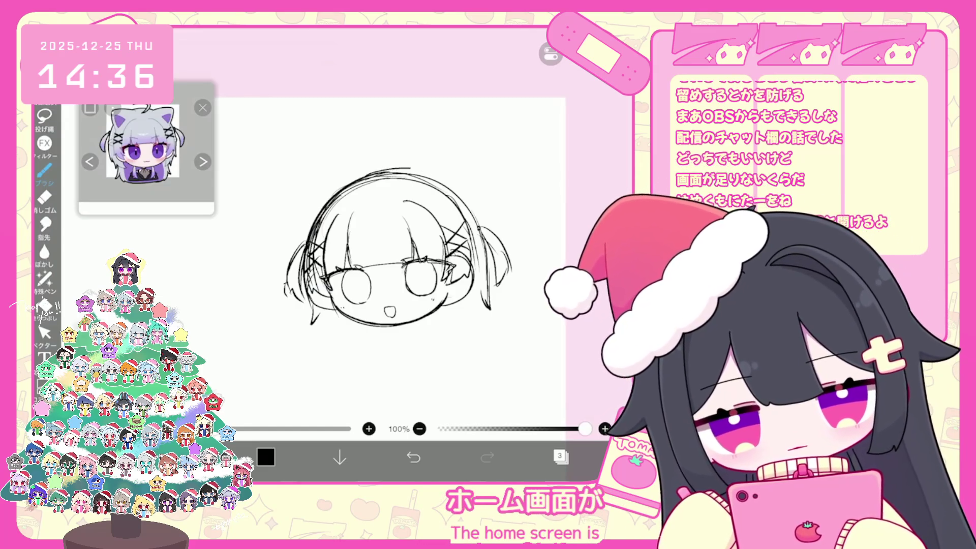
key("ctrl+z")
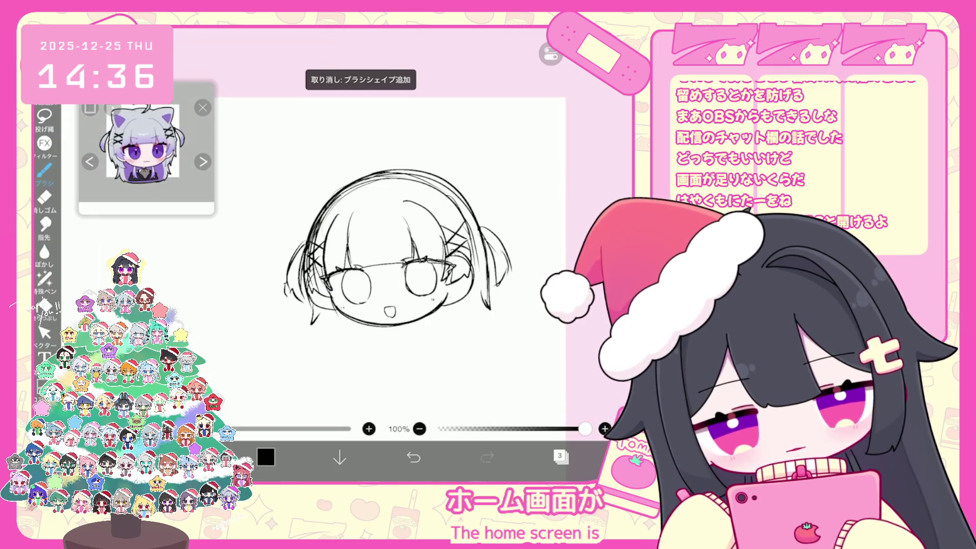
left_click_drag(381, 174, 417, 171)
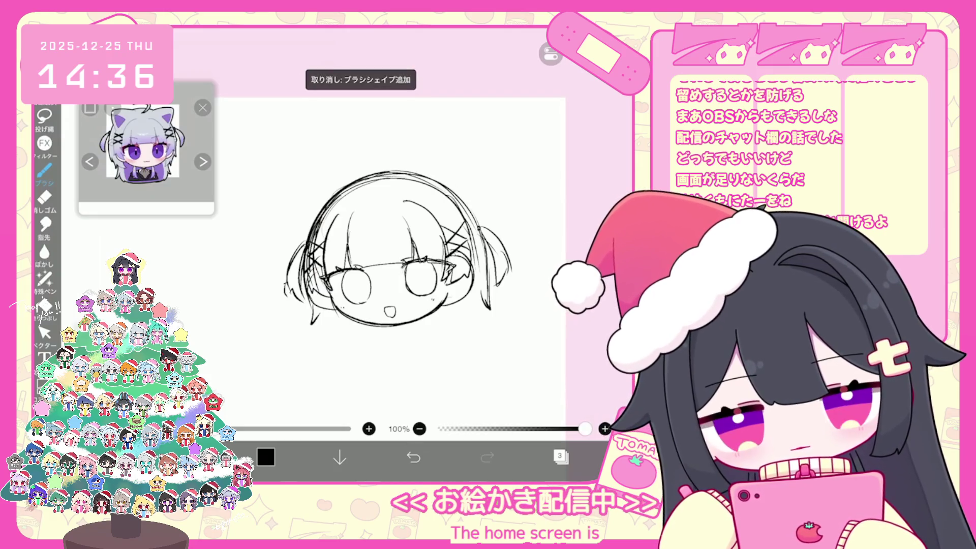
scroll(396, 239, "down", 2)
left_click_drag(460, 290, 445, 310)
key("ctrl+z")
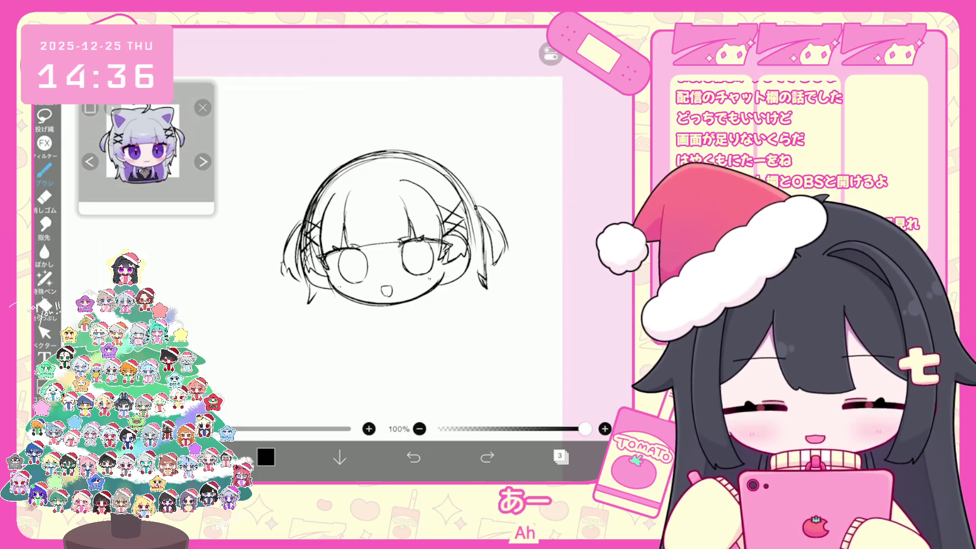
left_click(560, 456)
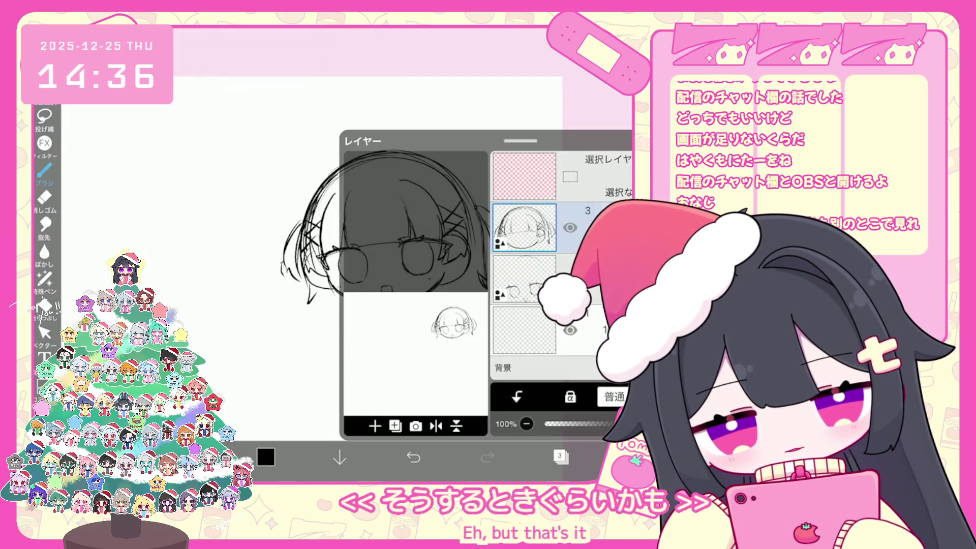
On layer 2, select and delete the right eye circle.
left_click(523, 278)
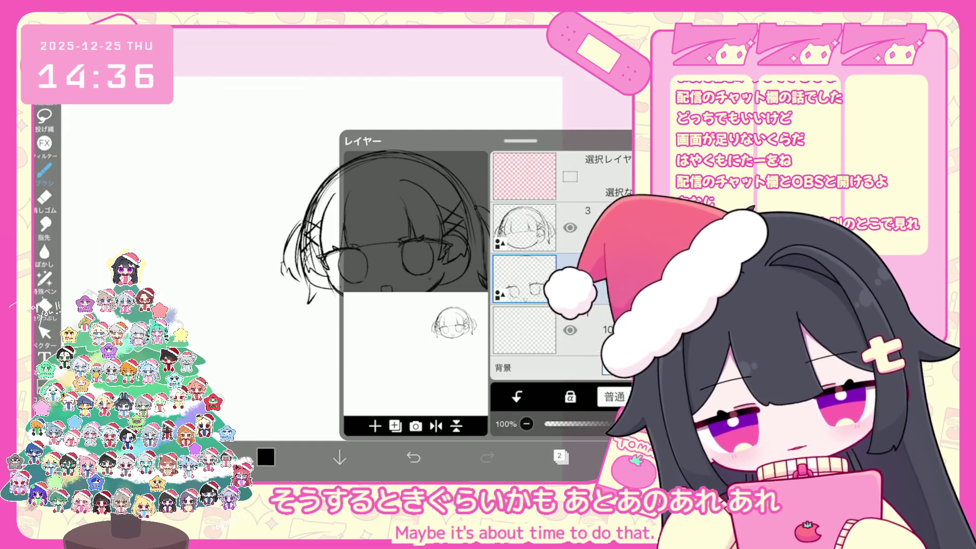
left_click(45, 333)
left_click(422, 260)
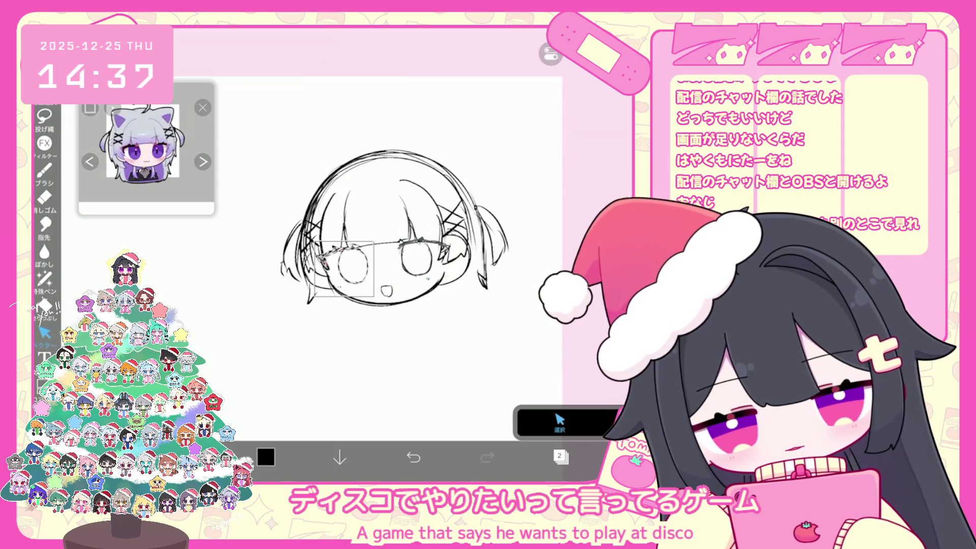
left_click(341, 266)
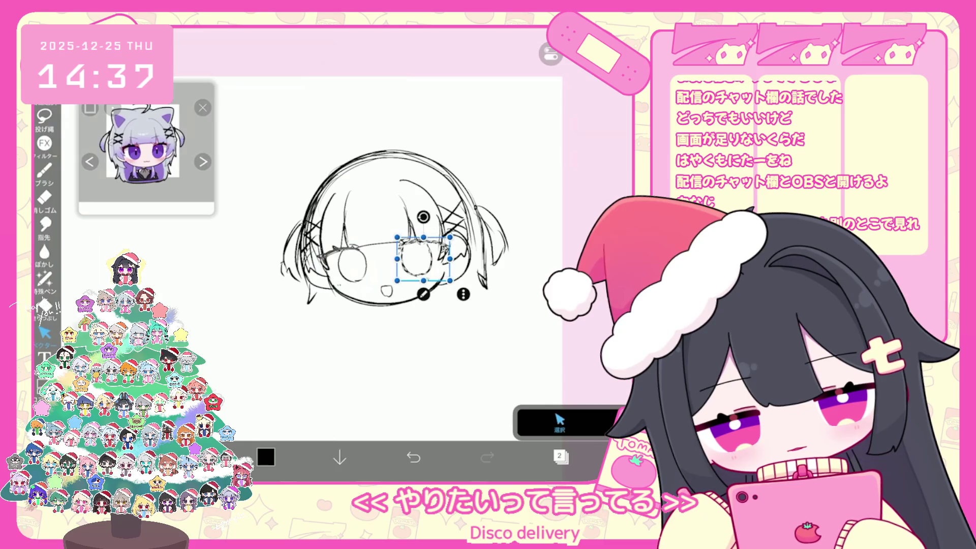
scroll(440, 242, "up", 5)
left_click(400, 265)
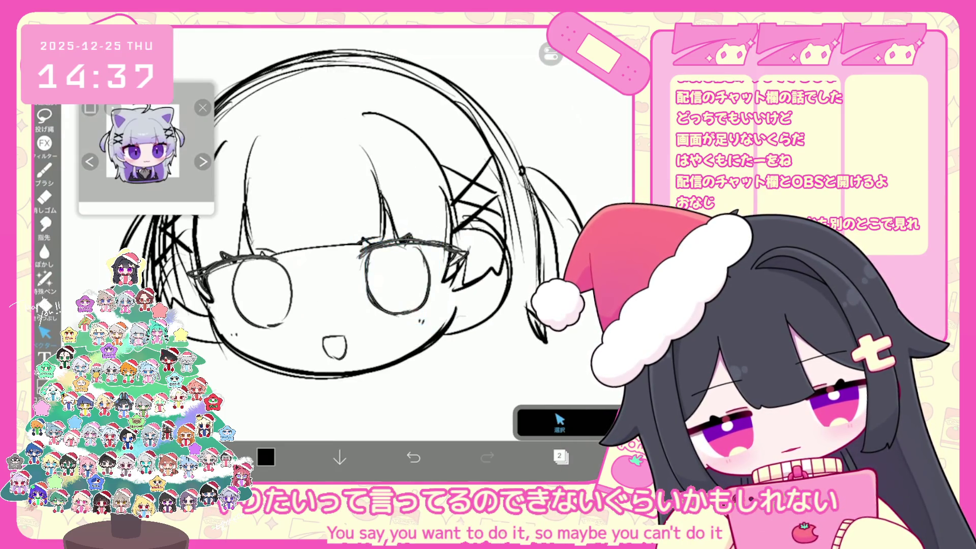
scroll(356, 229, "up", 3)
left_click(384, 280)
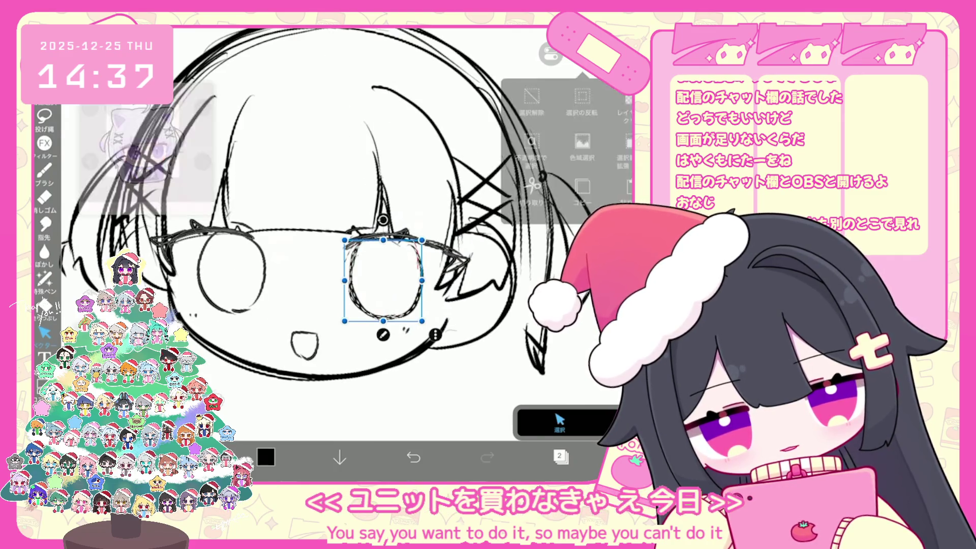
key("Delete")
Redraw the right eye circle with the brush, plus a short stroke beside it.
left_click(44, 171)
key("ctrl+z")
mouse_move(362, 249)
left_mouse_down()
mouse_move(359, 307)
mouse_move(379, 312)
left_mouse_up()
left_click_drag(403, 241, 423, 293)
scroll(328, 203, "down", 2)
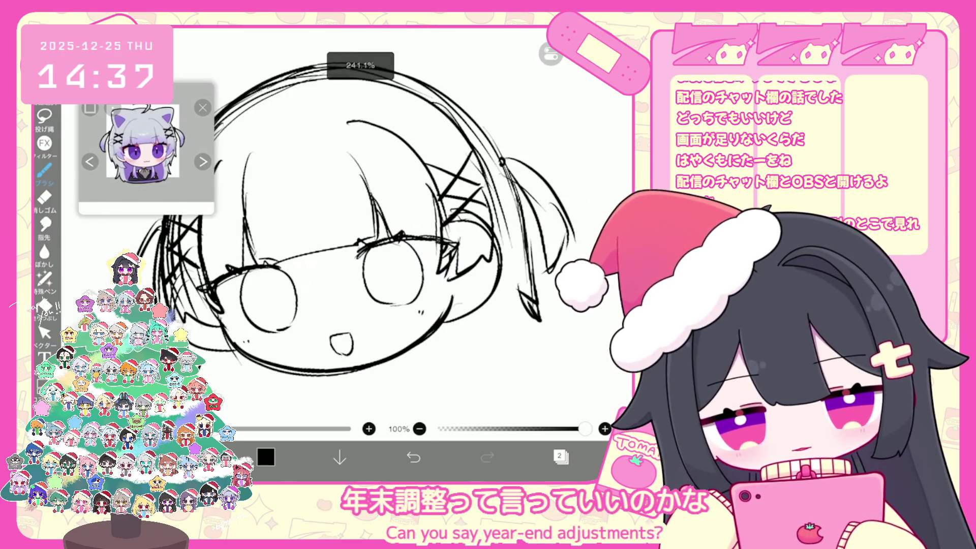
scroll(336, 213, "down", 3)
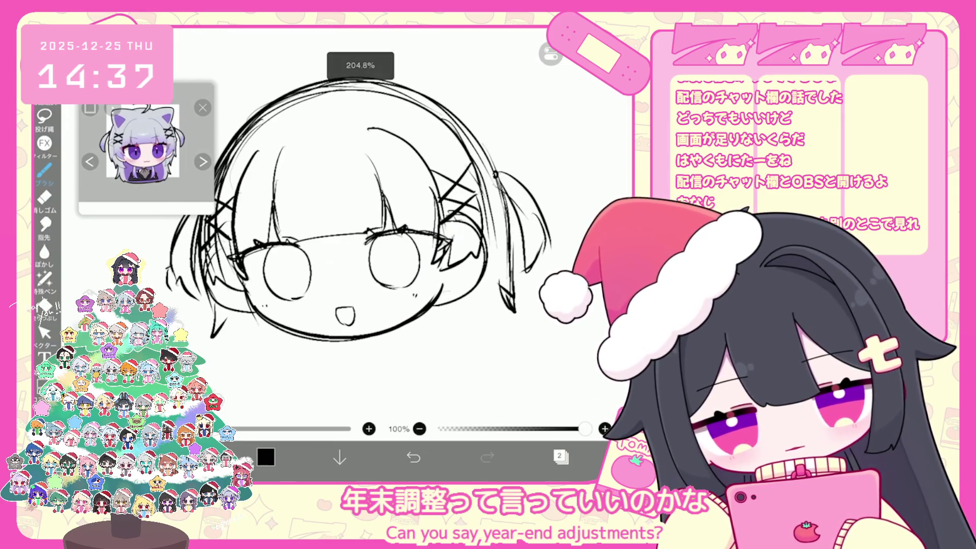
Switch the reference to the silver-haired character image.
left_click(561, 456)
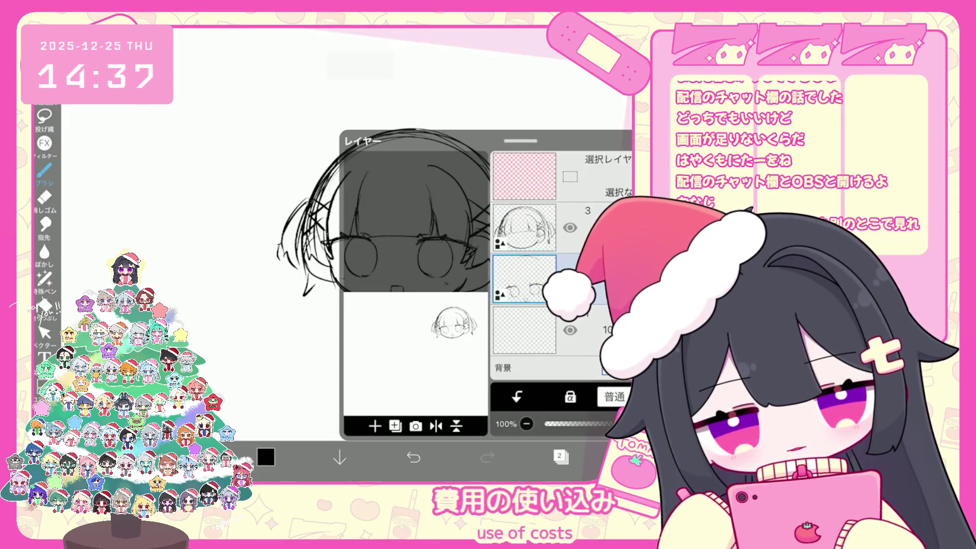
left_click(560, 456)
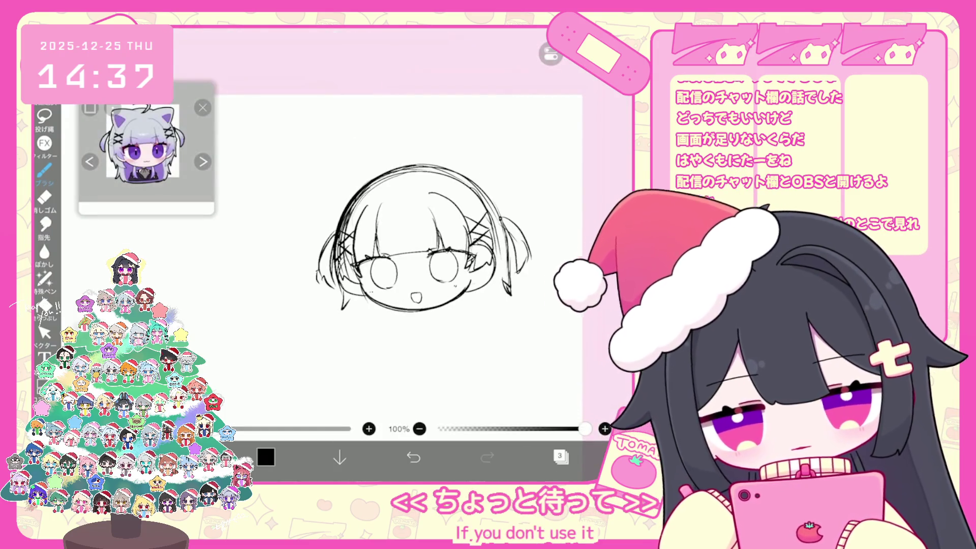
left_click(203, 162)
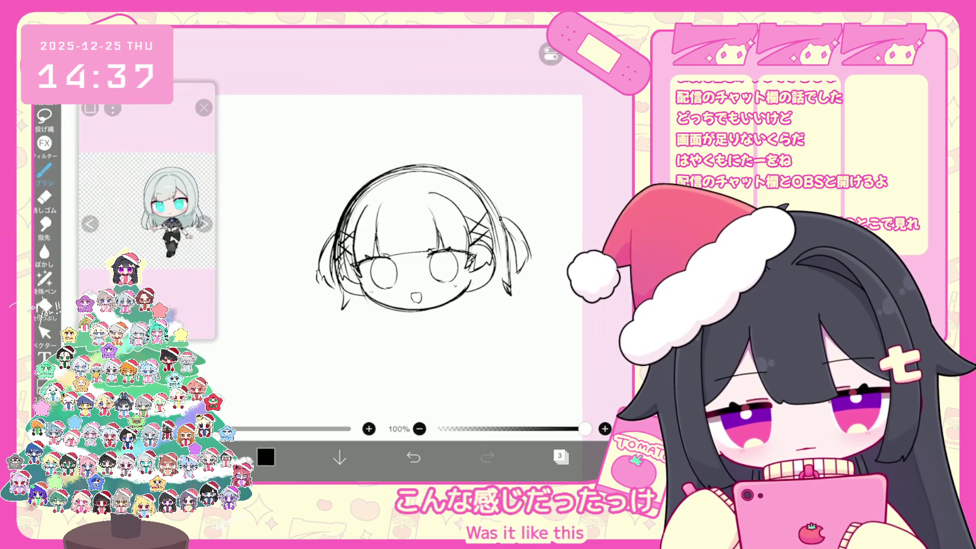
scroll(399, 234, "up", 3)
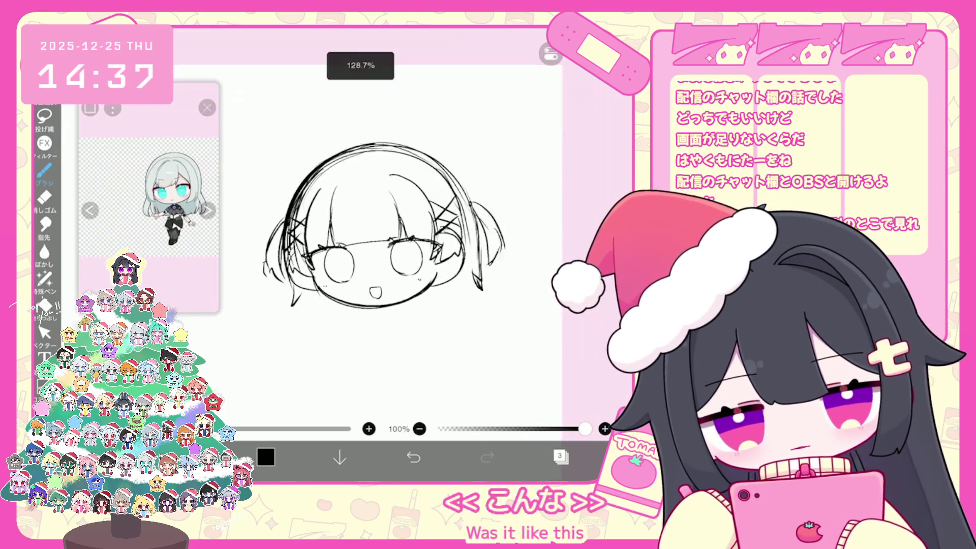
scroll(382, 213, "up", 3)
On the eye layer, slightly reshape the right eye stroke with Vector select.
left_click(560, 456)
left_click(540, 273)
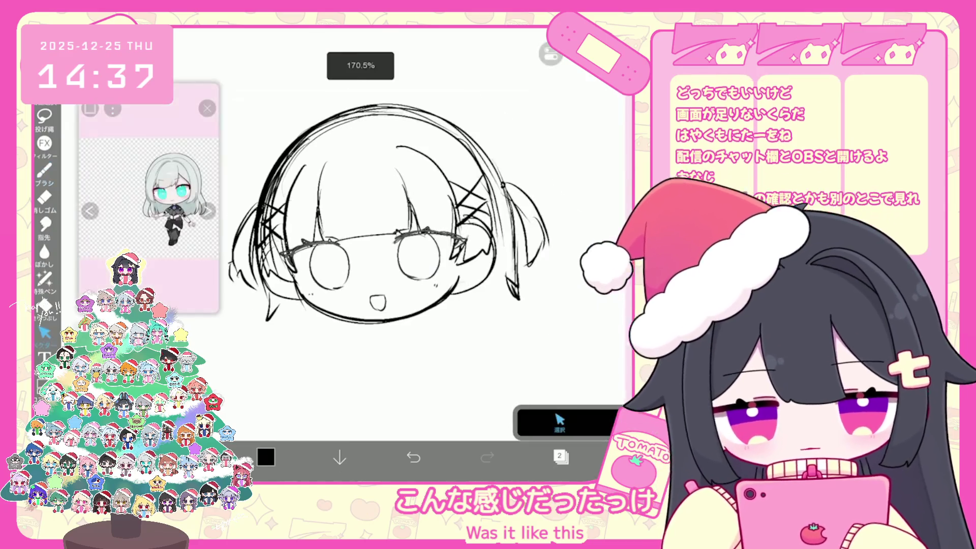
scroll(387, 214, "up", 1)
left_click(316, 260)
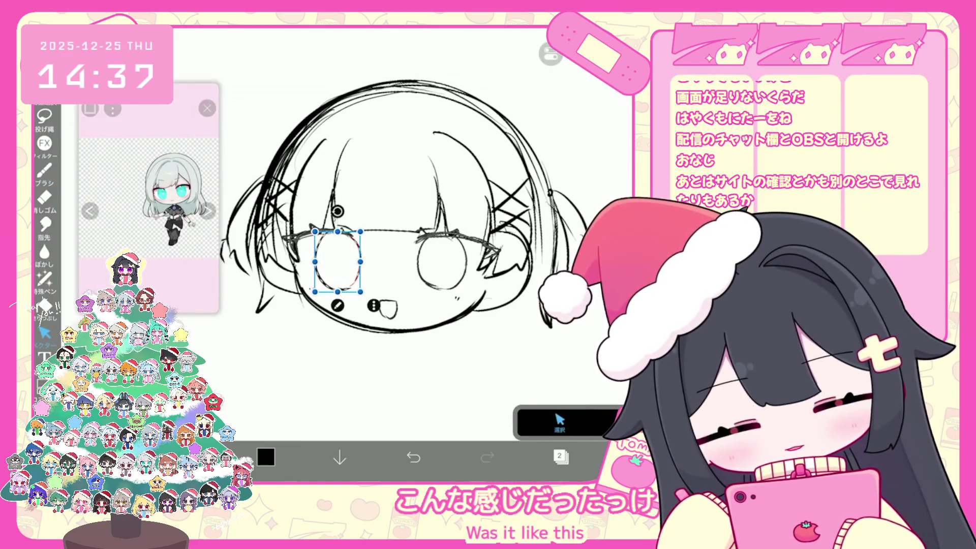
key("Escape")
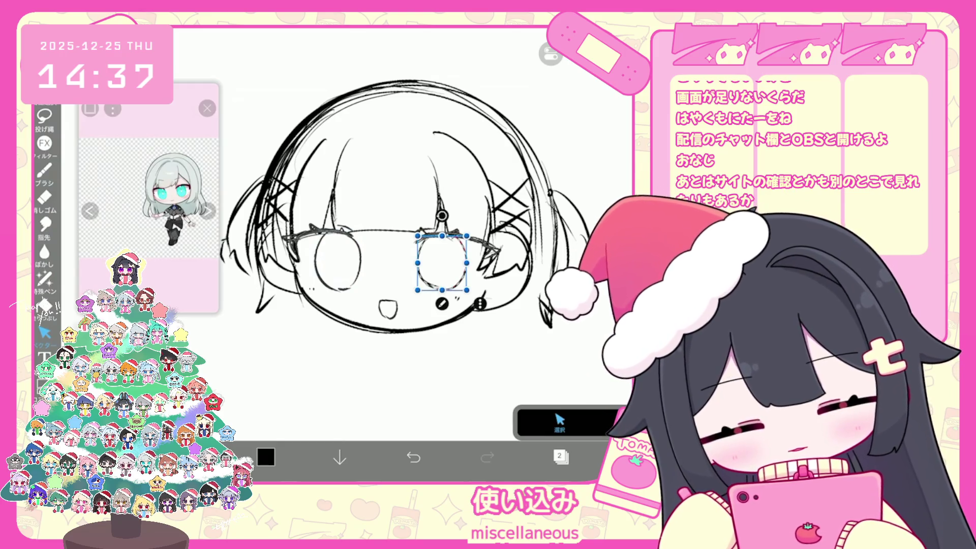
left_click_drag(467, 263, 469, 264)
key("Escape")
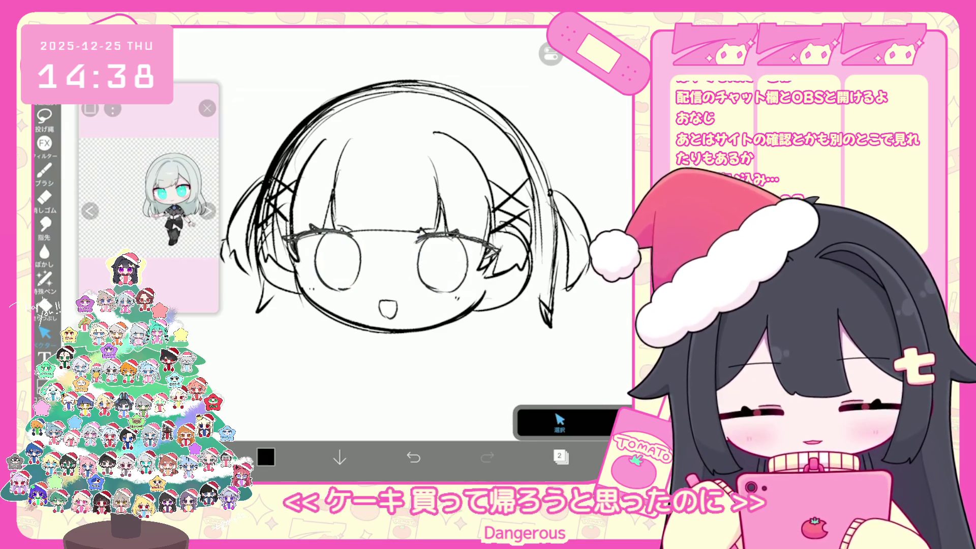
Show the layer panel with the three sketch layers above the background.
left_click(561, 456)
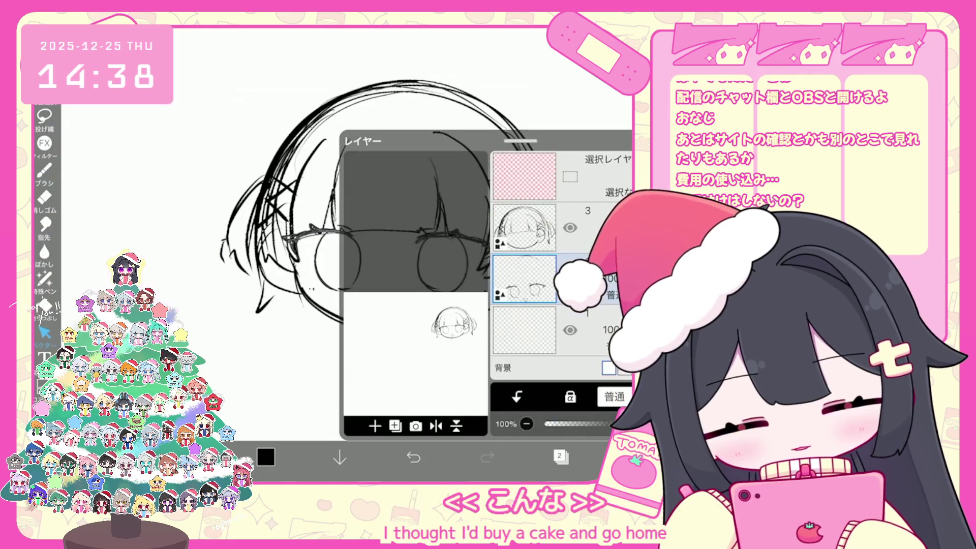
Switch to the main sketch layer and try a stroke near the right pigtail, then undo it.
left_click(524, 227)
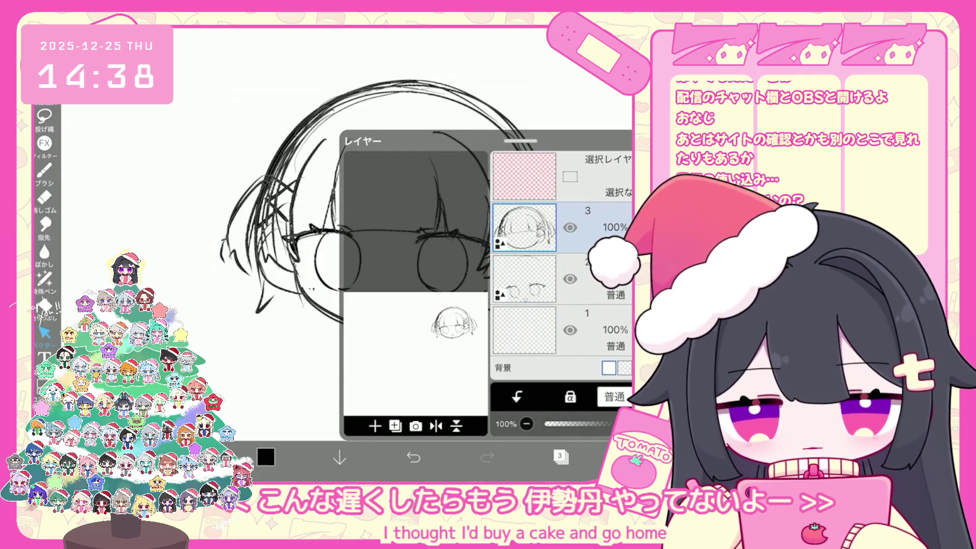
left_click(561, 456)
scroll(366, 234, "up", 3)
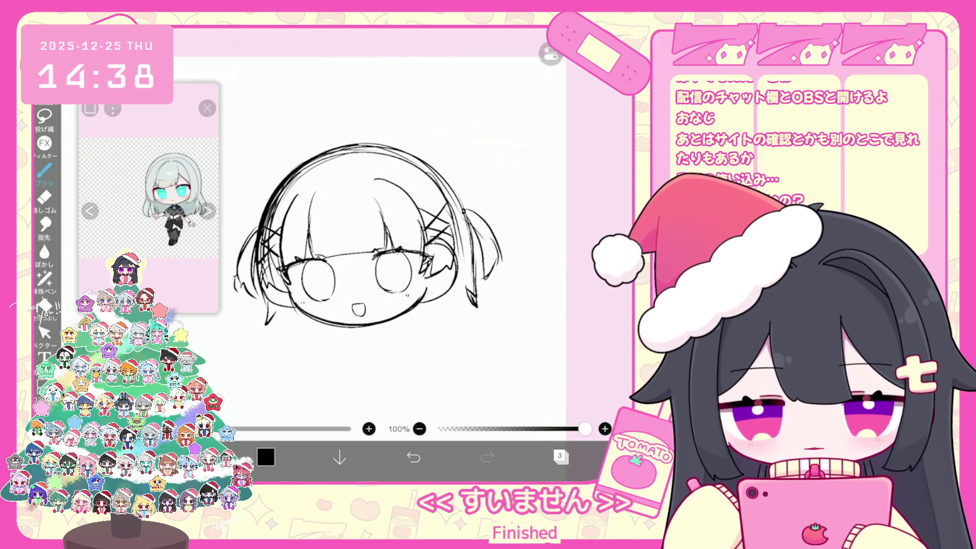
scroll(147, 188, "up", 2)
left_click_drag(466, 288, 450, 312)
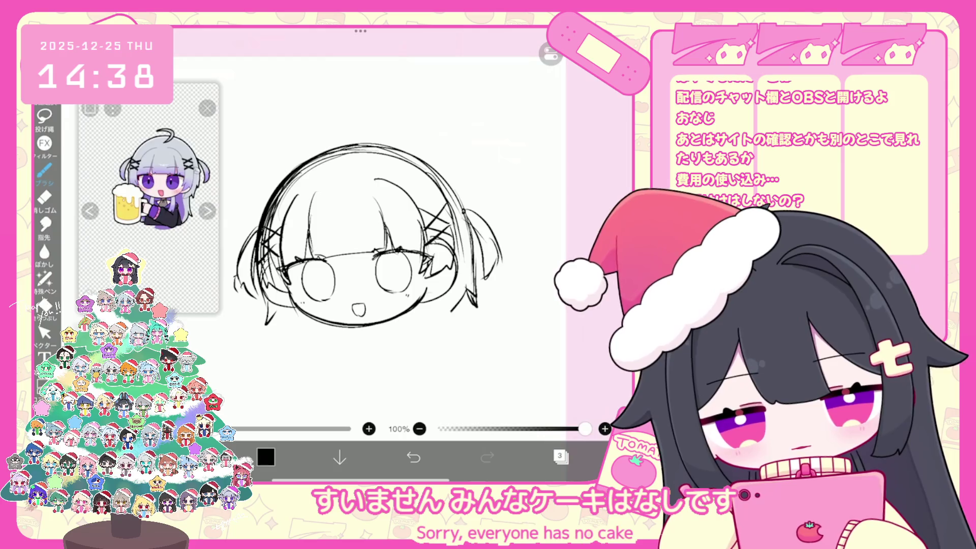
key("ctrl+z")
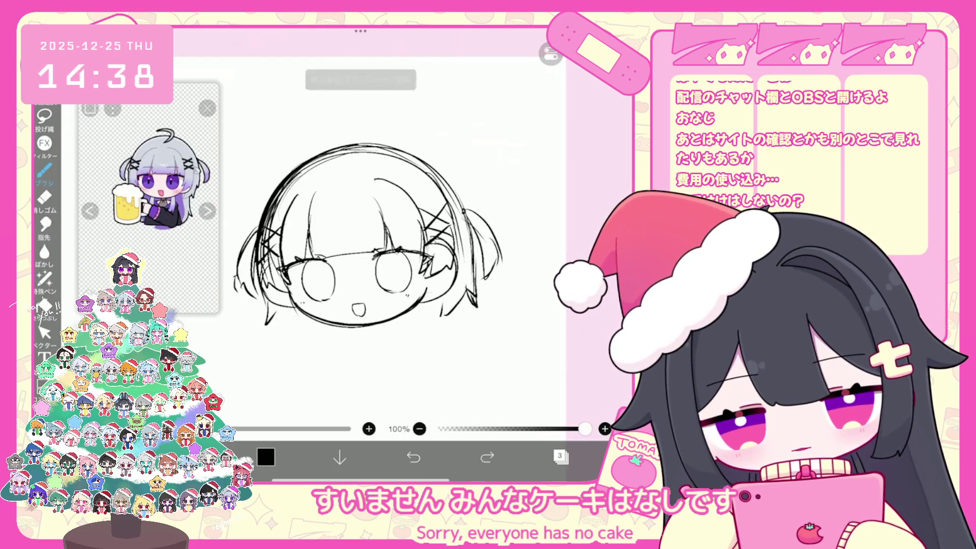
scroll(387, 239, "up", 1)
scroll(386, 239, "up", 2)
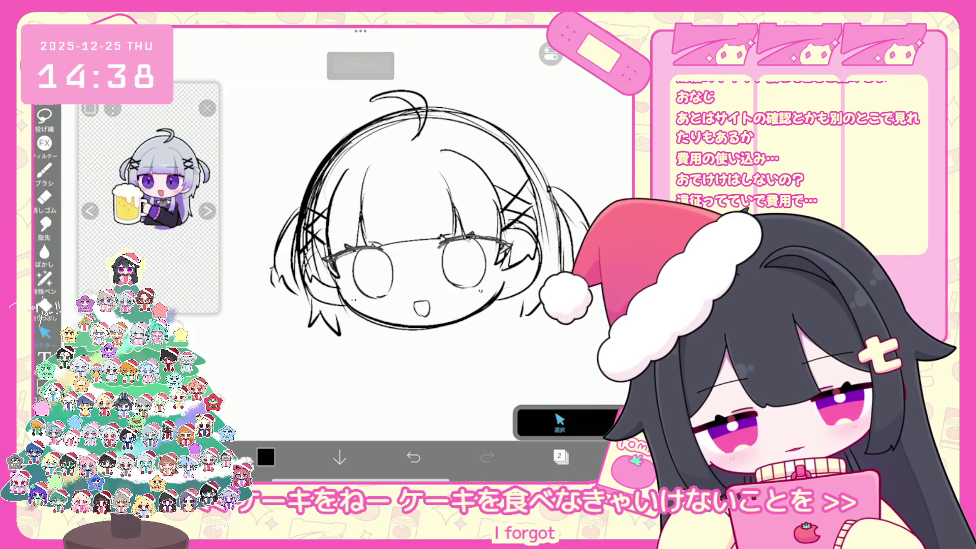
Flatten and tilt the left eye stroke with Vector select, undoing a first resize.
left_click(45, 333)
left_click(357, 271)
left_click_drag(393, 270, 385, 270)
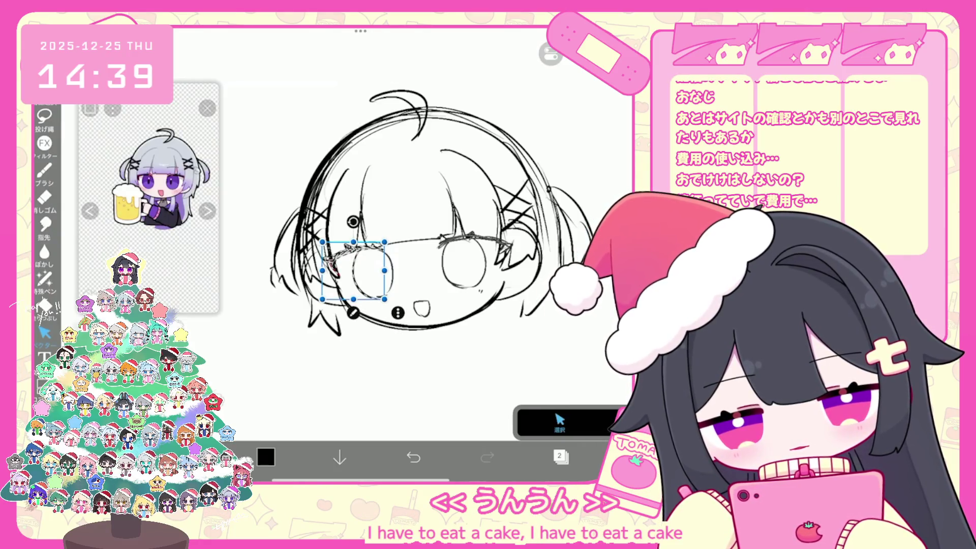
left_click_drag(353, 300, 353, 277)
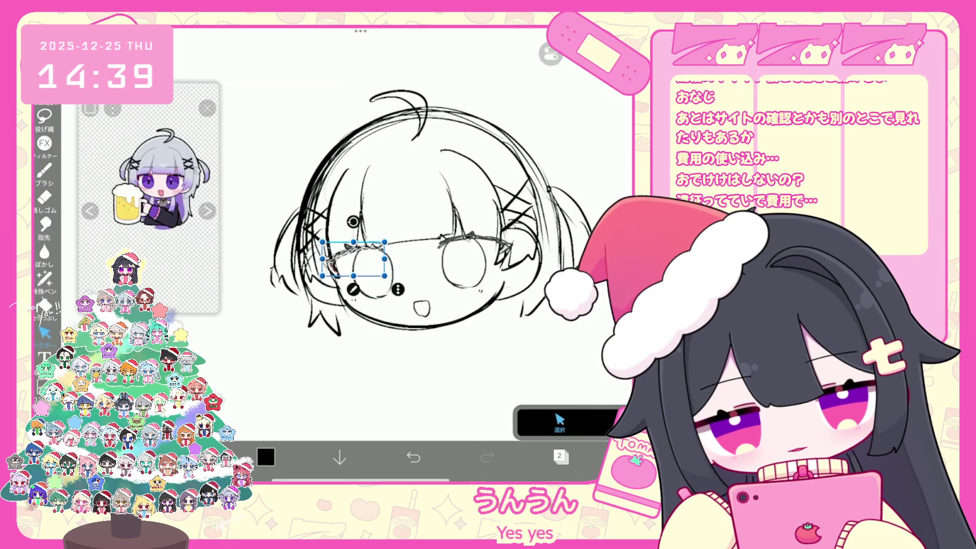
key("ctrl+z")
key("ctrl+z")
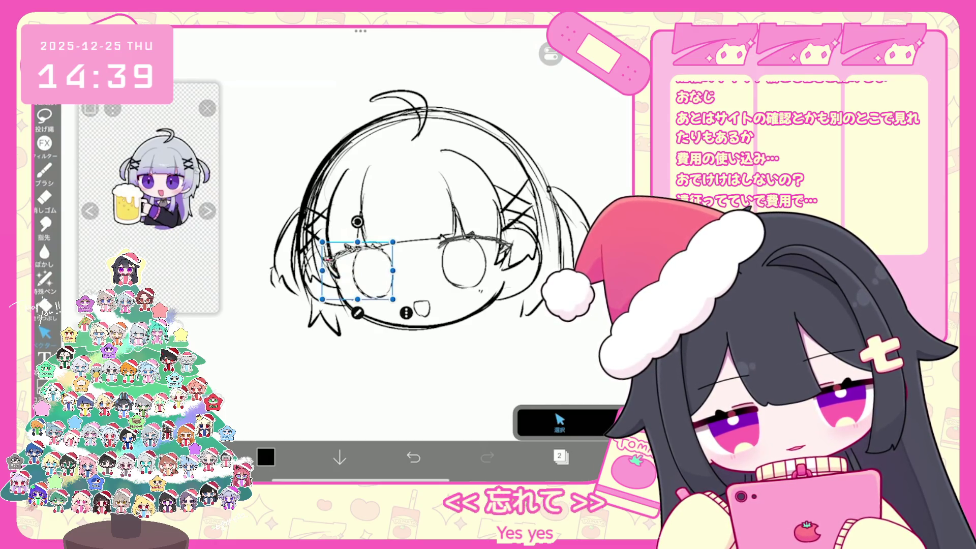
scroll(428, 234, "up", 3)
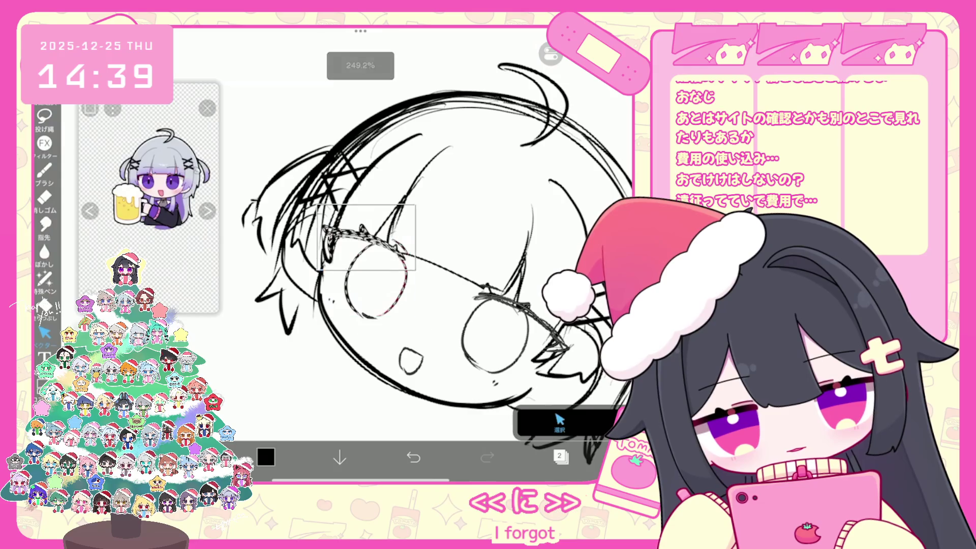
scroll(427, 234, "down", 3)
left_click_drag(401, 275, 417, 261)
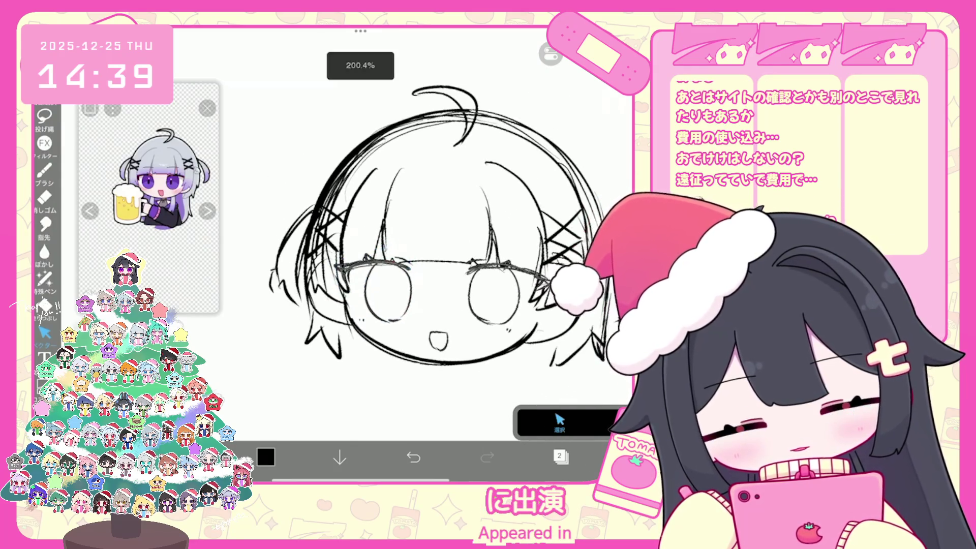
scroll(427, 234, "down", 2)
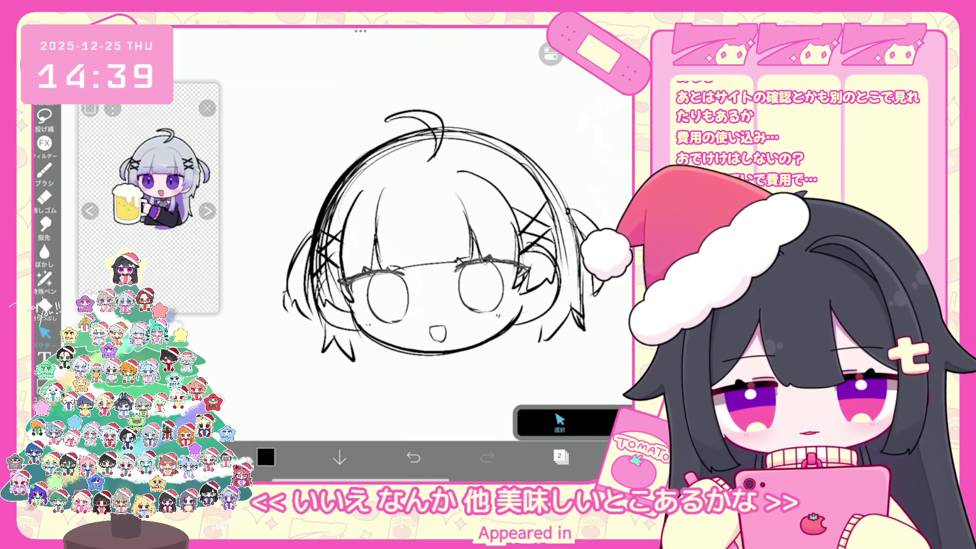
Make layer 3 active again and reopen the layer list.
left_click(561, 456)
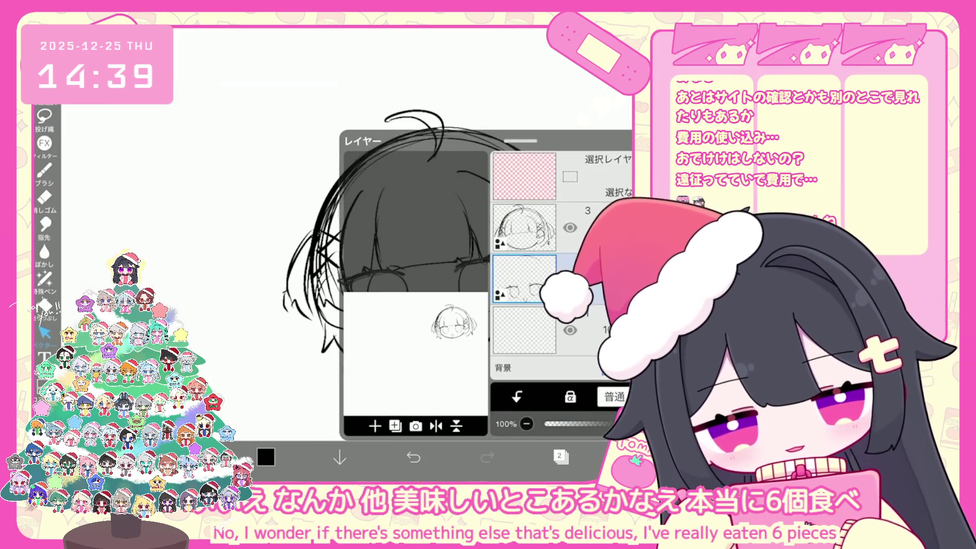
left_click(524, 227)
left_click(561, 457)
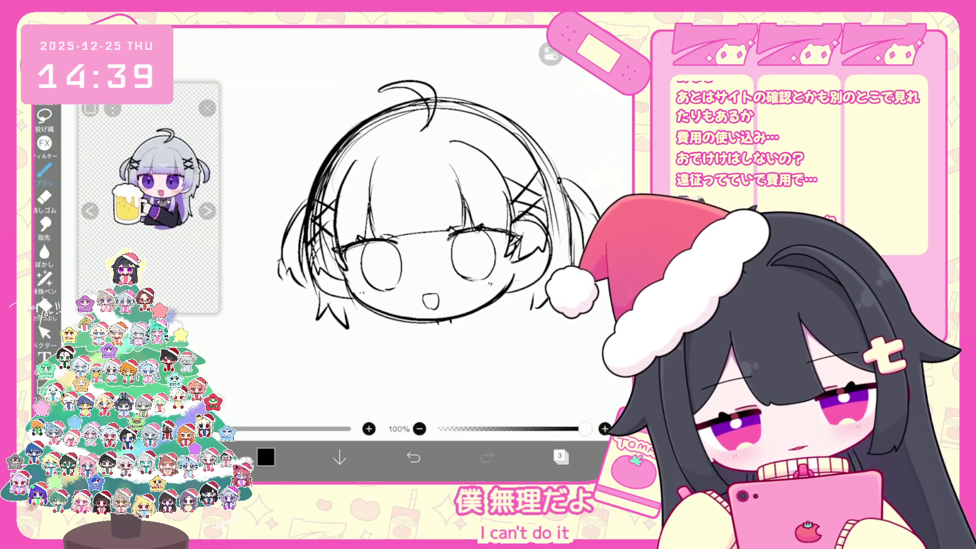
scroll(376, 204, "down", 5)
left_click(560, 457)
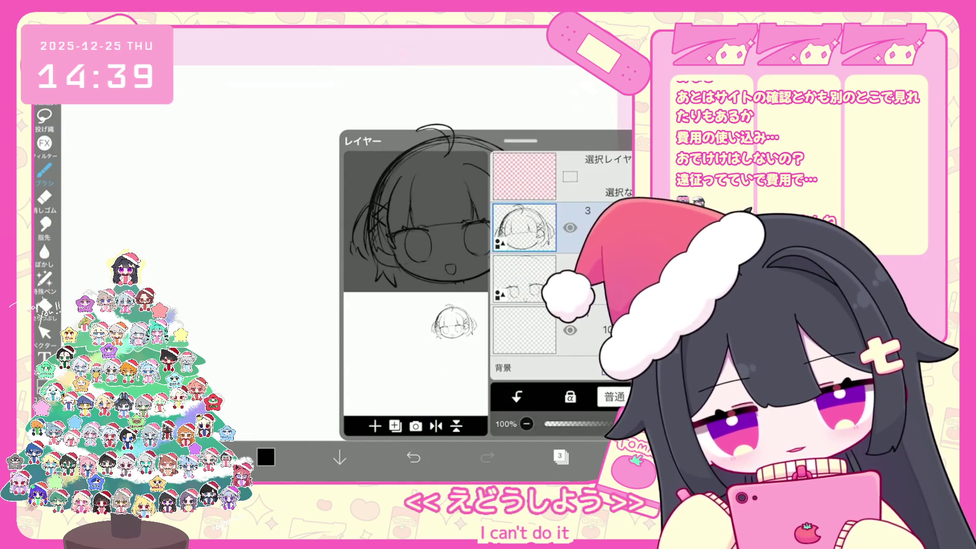
Add a new vector layer and draw the round head outline.
left_click(561, 457)
mouse_move(368, 235)
left_mouse_down()
mouse_move(375, 281)
mouse_move(442, 284)
mouse_move(461, 264)
left_mouse_up()
key("ctrl+z")
left_click(550, 54)
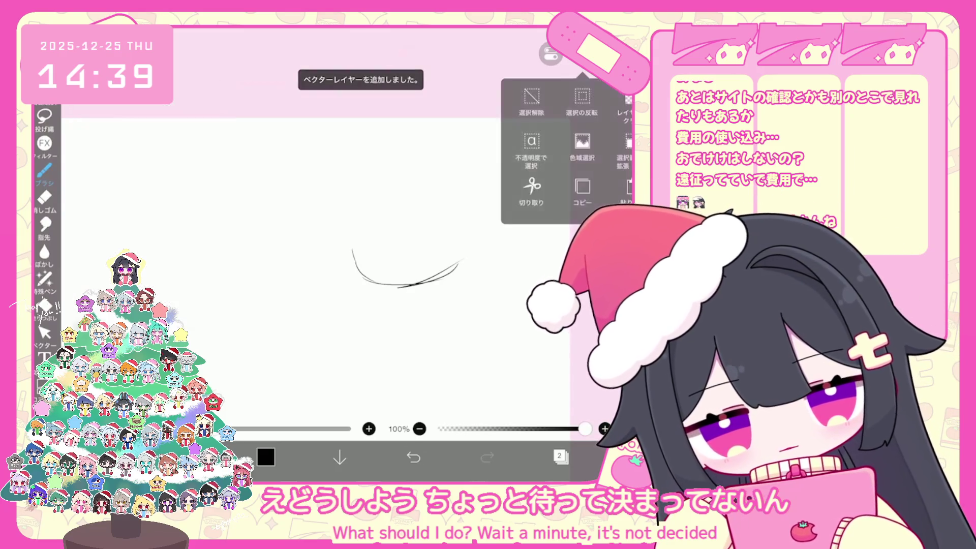
left_click(529, 119)
mouse_move(407, 280)
left_mouse_down()
mouse_move(461, 255)
mouse_move(409, 279)
left_mouse_up()
left_click_drag(368, 159, 340, 237)
mouse_move(356, 171)
left_mouse_down()
mouse_move(381, 152)
mouse_move(472, 192)
left_mouse_up()
left_click_drag(438, 156, 476, 238)
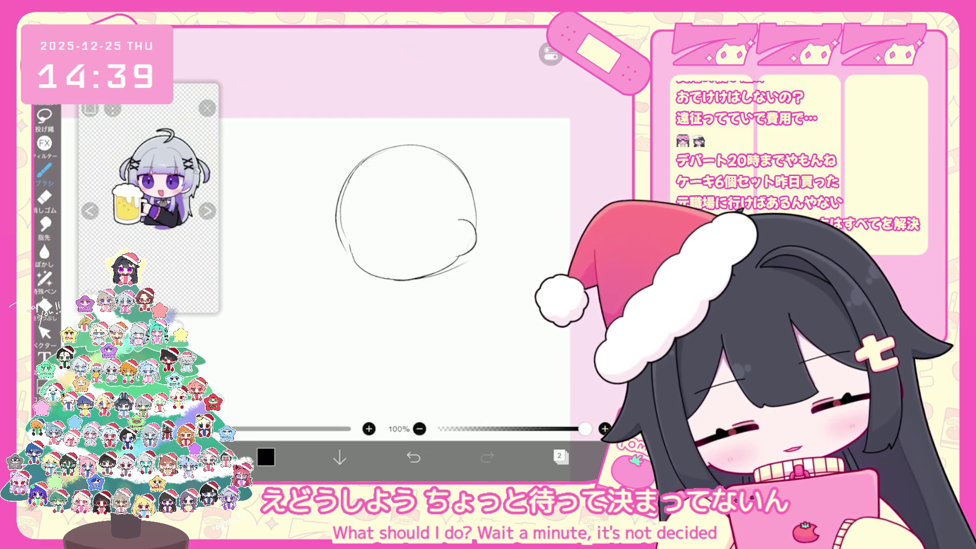
Add cheek bulges on both sides of the head, reinforcing the left cheek.
scroll(397, 224, "up", 2)
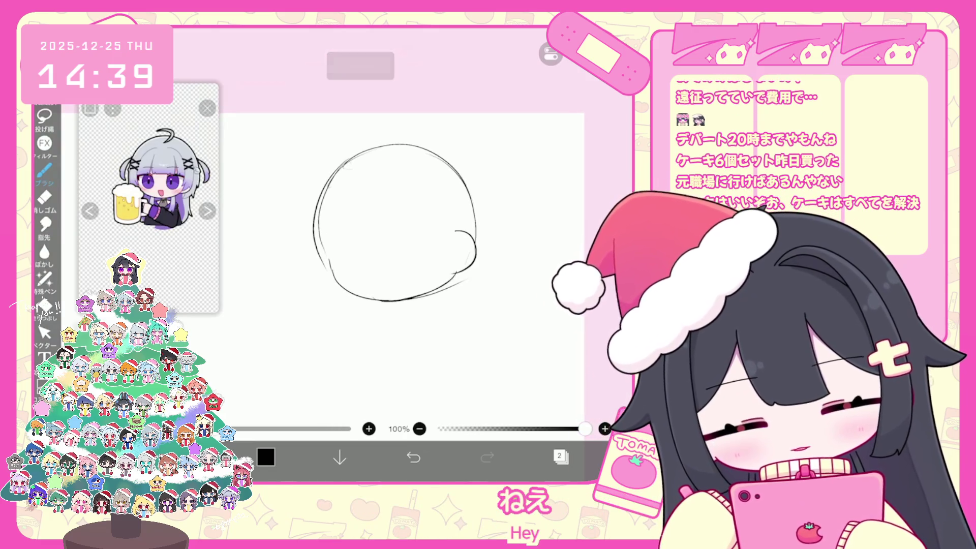
left_click_drag(326, 248, 333, 283)
left_click_drag(459, 232, 476, 254)
left_click_drag(321, 243, 314, 278)
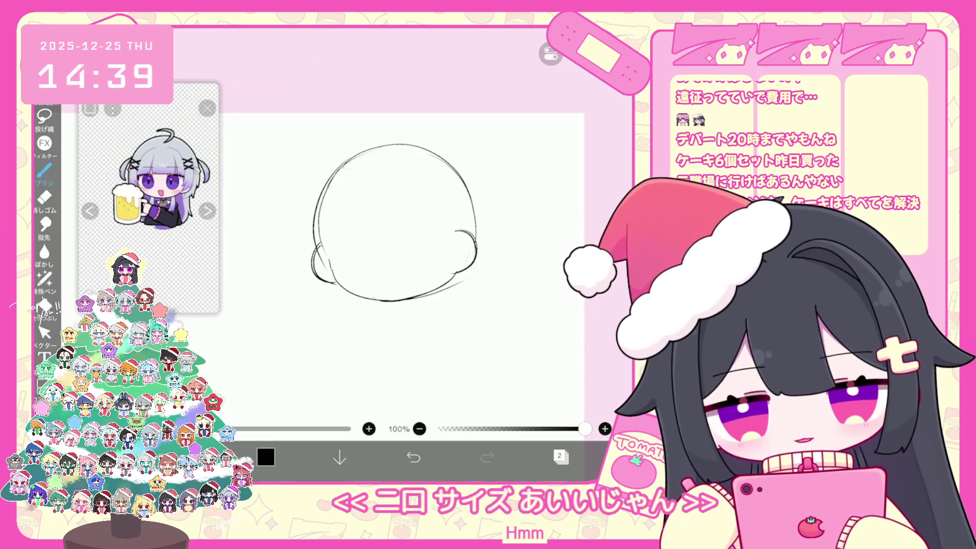
Transform the head sketch and move it lower on the page.
scroll(485, 223, "down", 3)
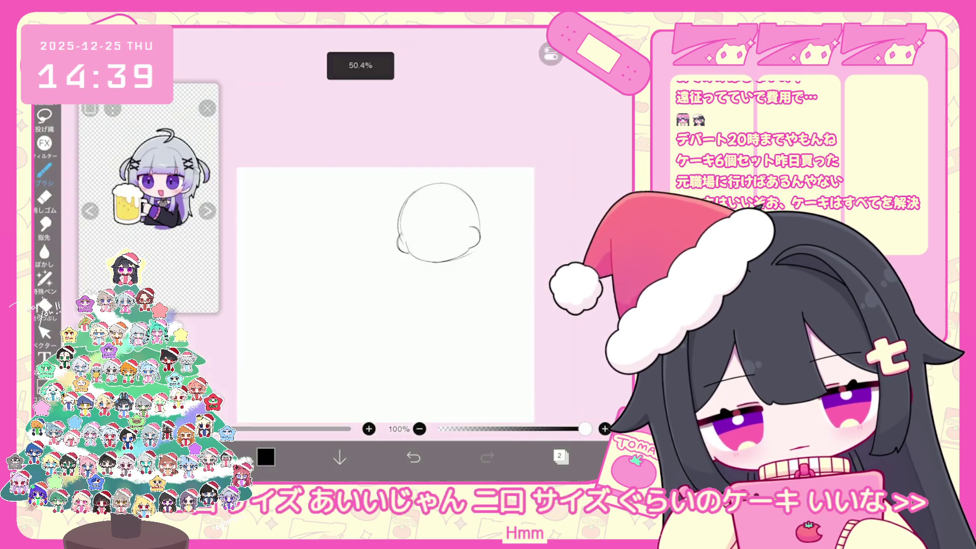
key("ctrl+t")
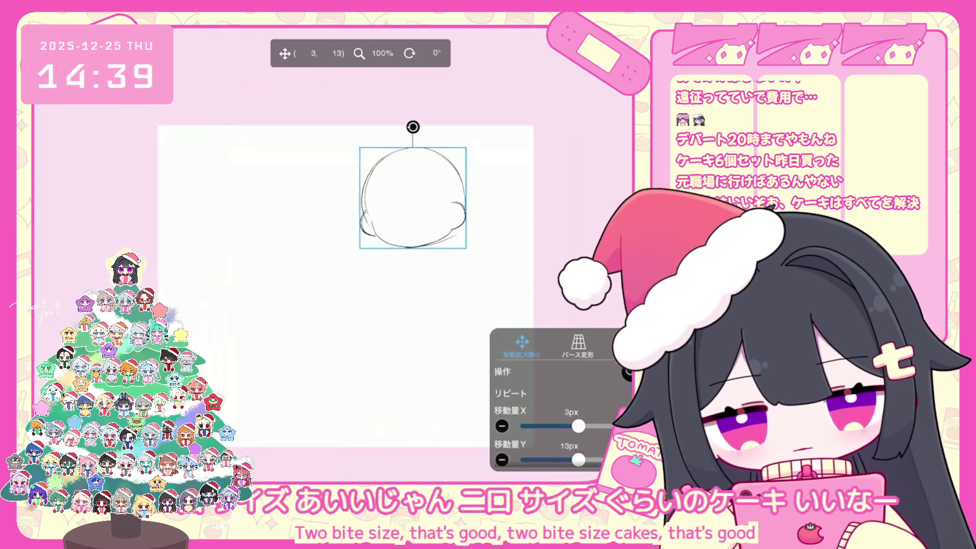
left_click_drag(413, 199, 420, 222)
left_click(562, 457)
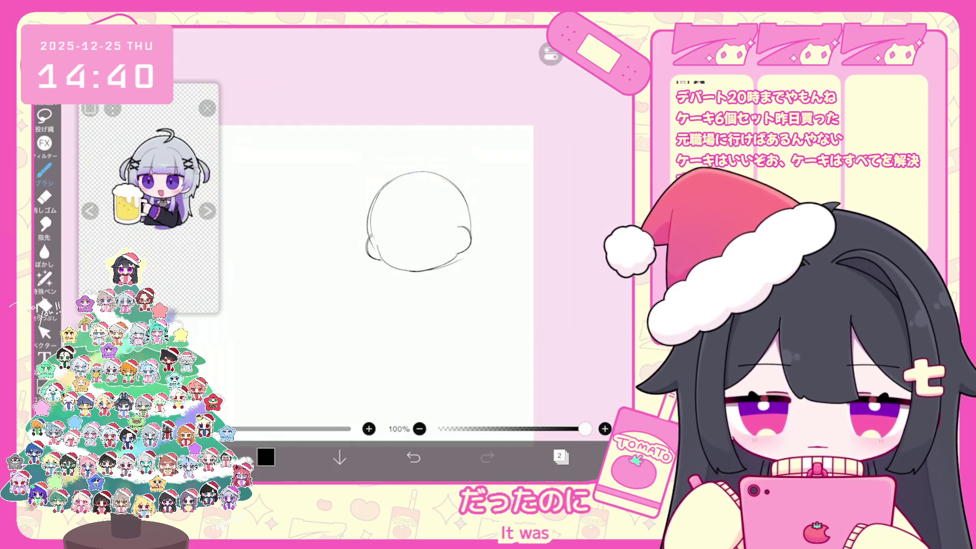
Sketch the neck lines under the head, undoing and redoing stray strokes.
scroll(422, 239, "up", 2)
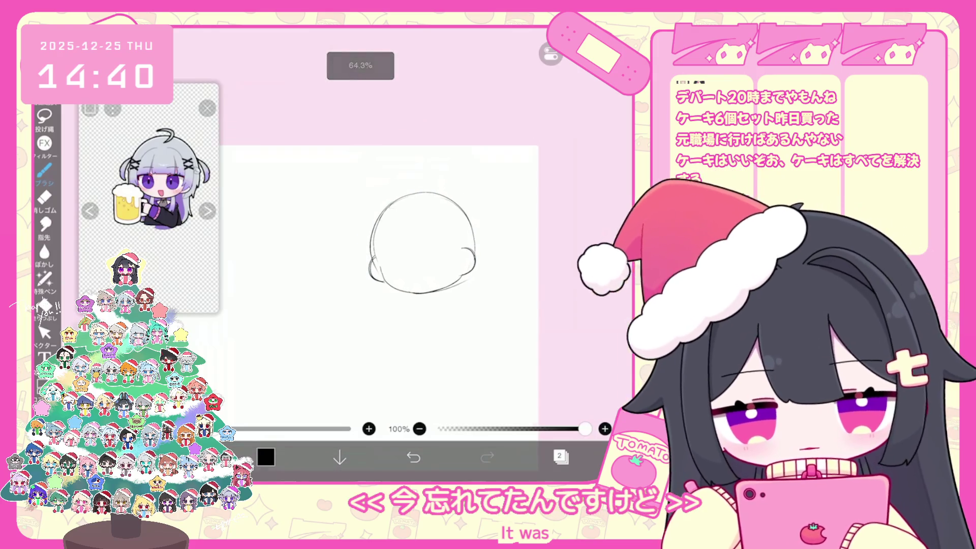
scroll(414, 252, "up", 2)
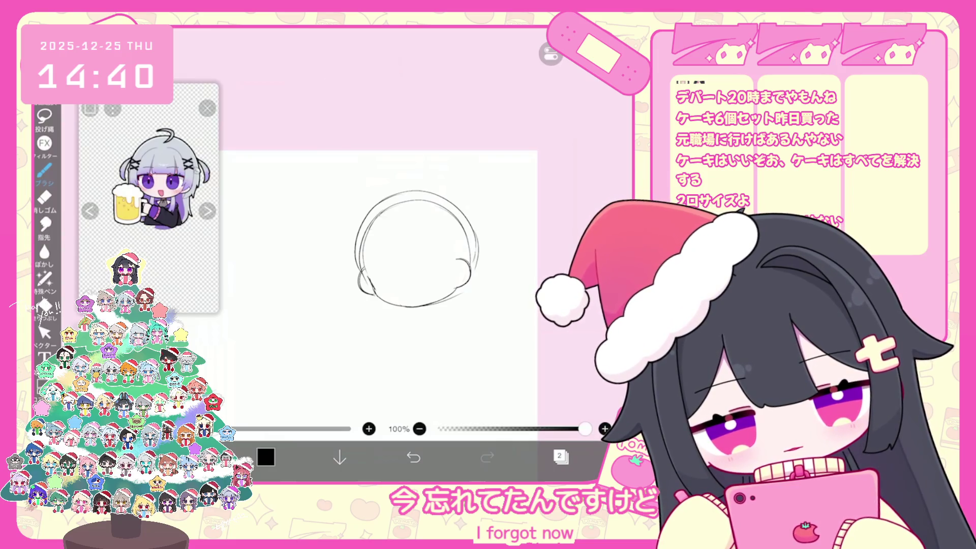
scroll(415, 239, "down", 1)
left_click(414, 457)
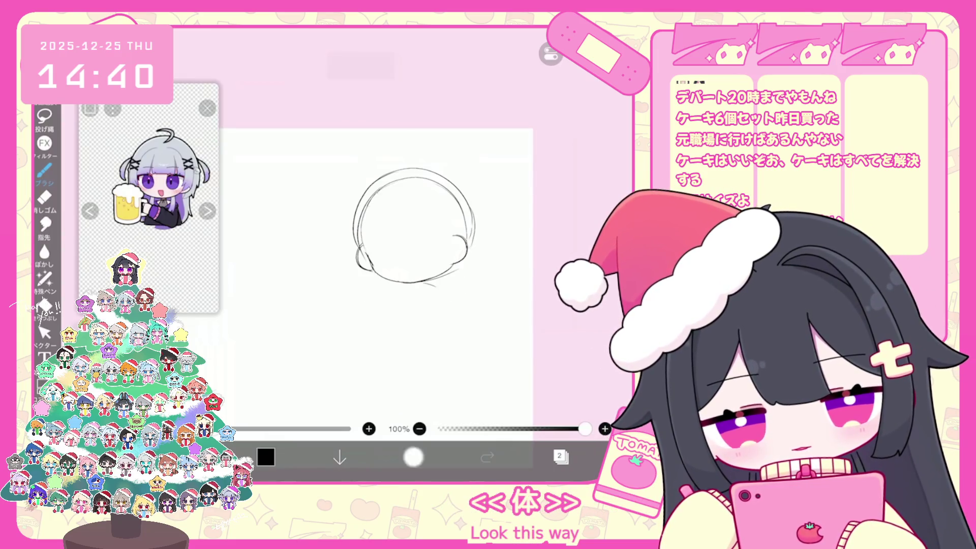
left_click(487, 457)
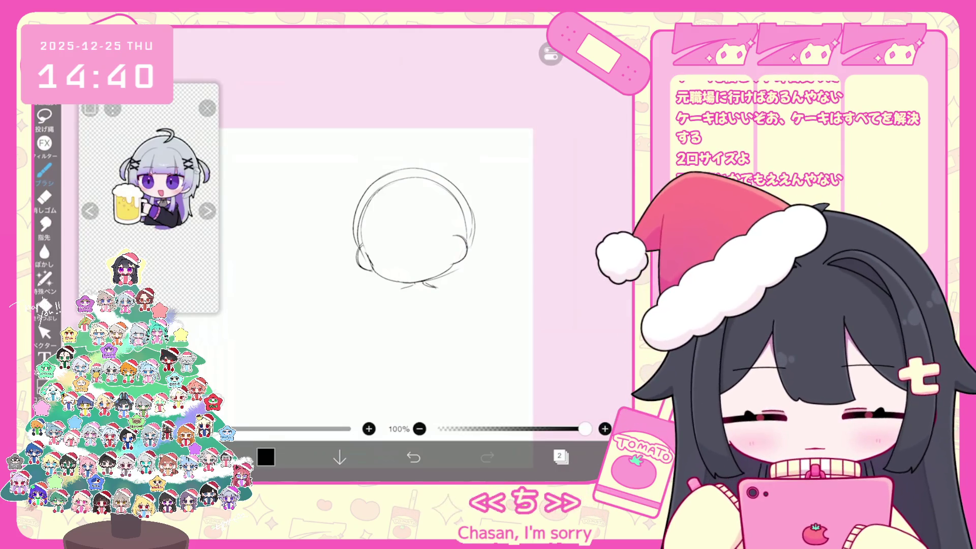
left_click_drag(436, 289, 438, 313)
key("ctrl+z")
key("ctrl+z")
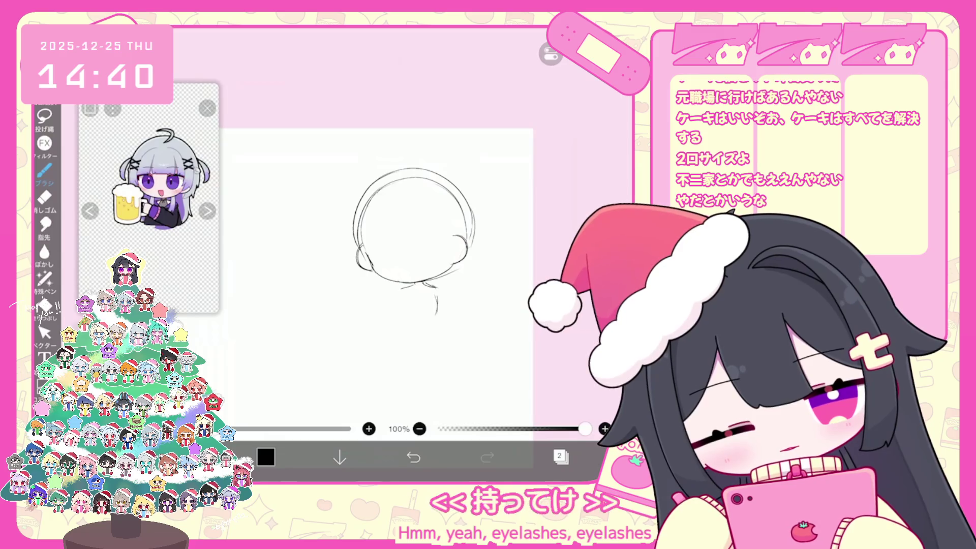
mouse_move(400, 297)
left_mouse_down()
mouse_move(398, 315)
mouse_move(389, 299)
left_mouse_up()
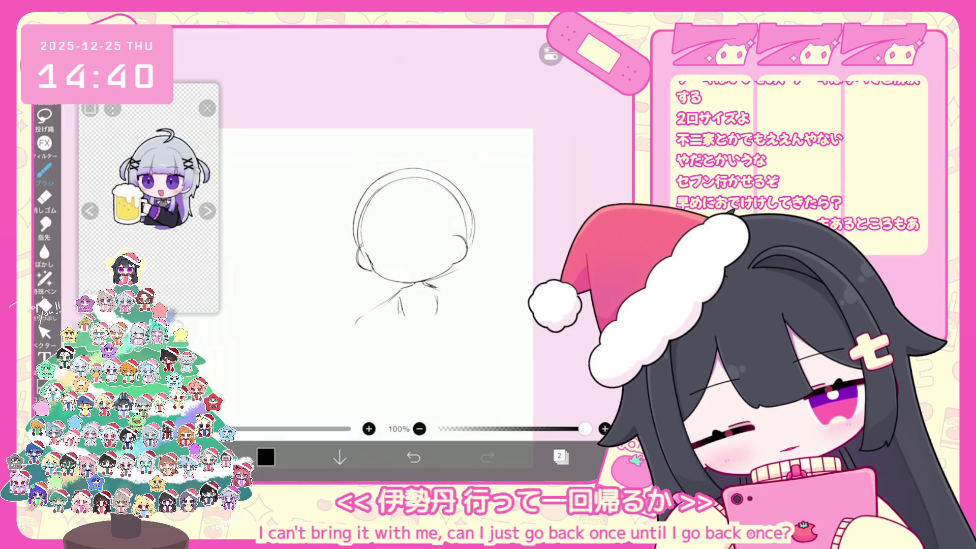
left_click(413, 457)
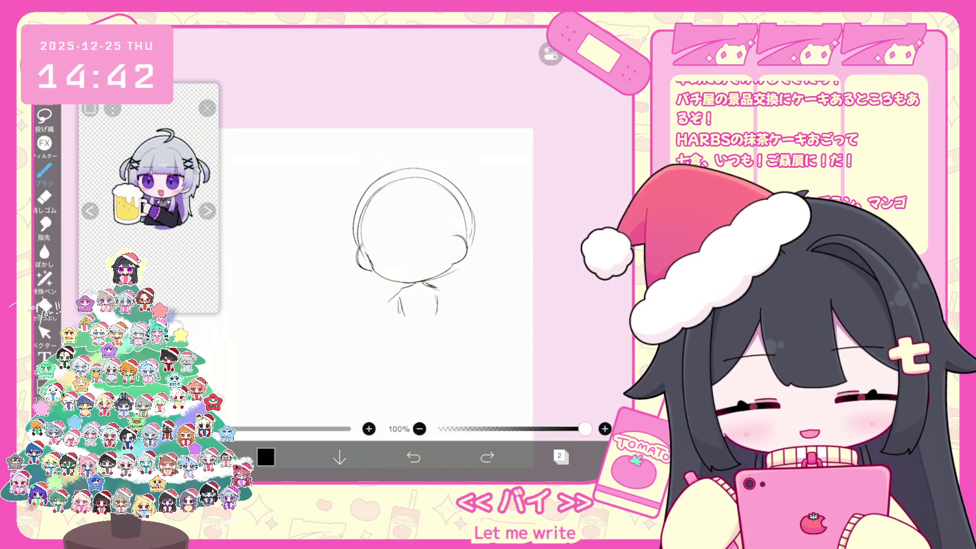
Sketch the right shoulder sloping downward, replacing a stray line.
left_click(560, 457)
left_click(560, 457)
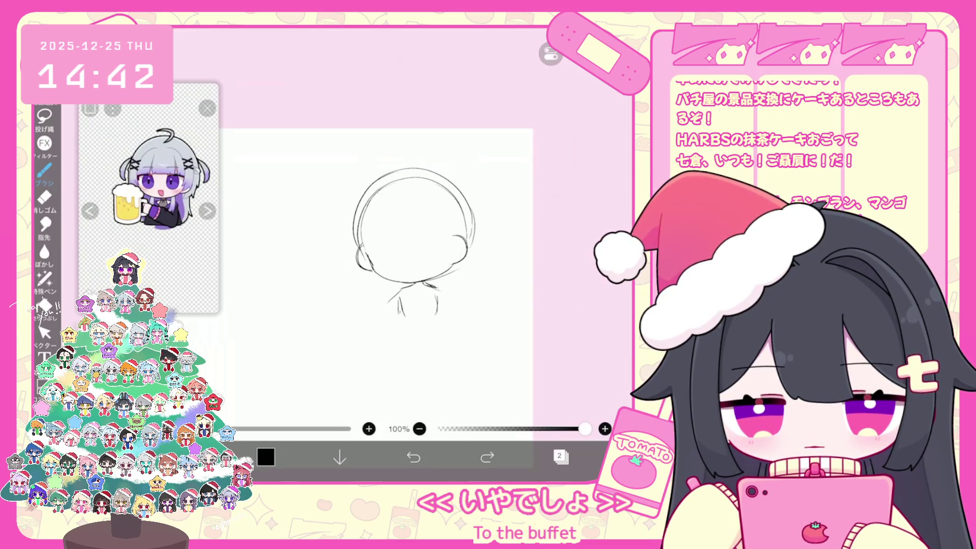
scroll(371, 229, "up", 3)
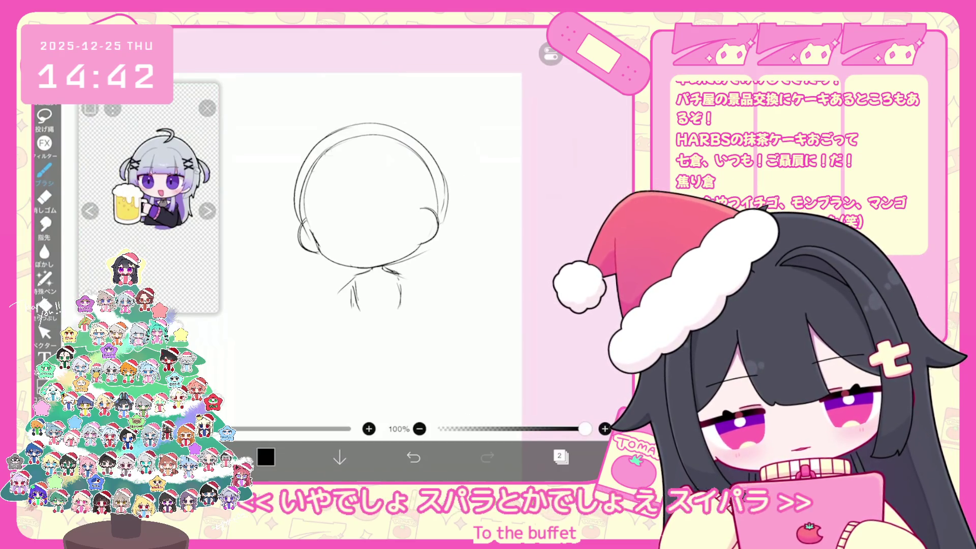
scroll(381, 203, "down", 2)
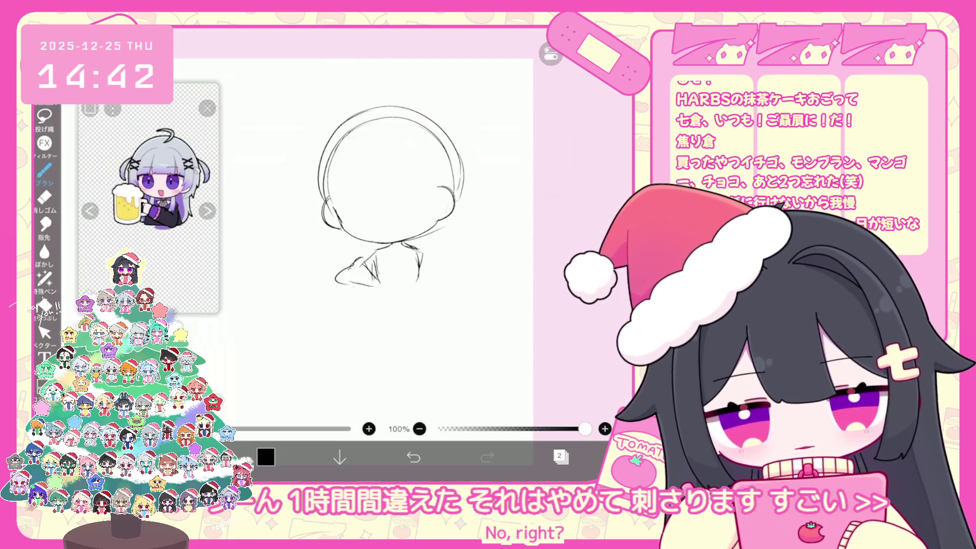
mouse_move(434, 257)
left_mouse_down()
mouse_move(420, 285)
mouse_move(447, 264)
left_mouse_up()
left_click_drag(386, 203, 395, 197)
left_click_drag(451, 254, 483, 290)
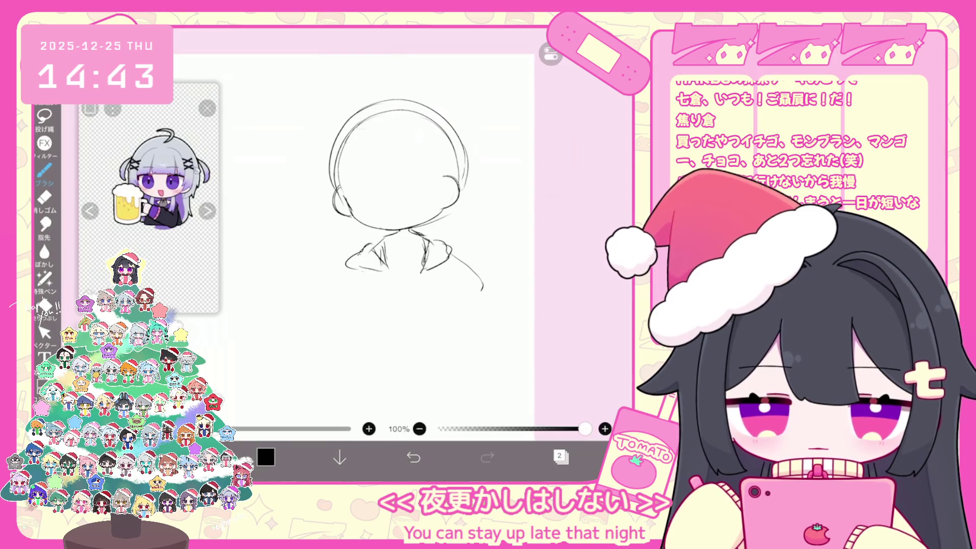
left_click(413, 458)
left_click_drag(449, 260, 495, 295)
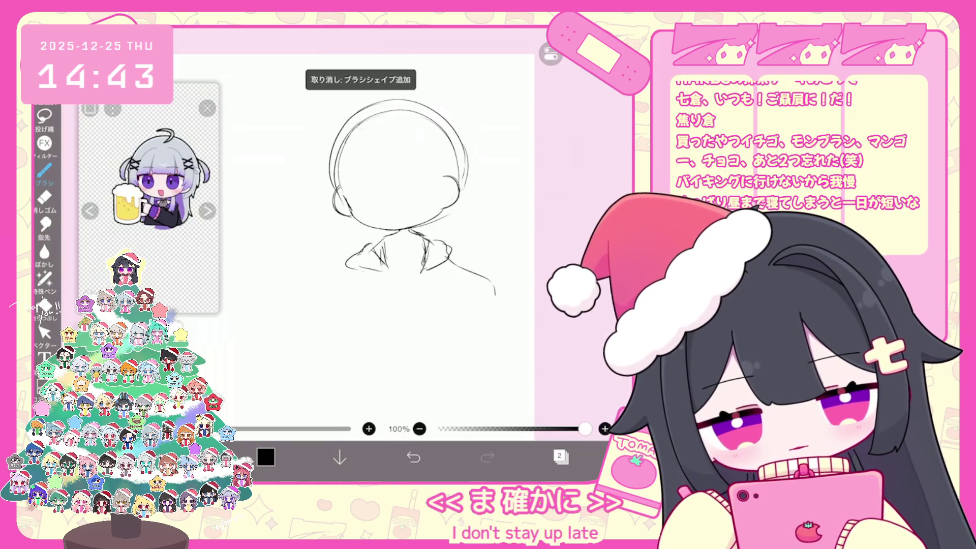
Draw the left shoulder, a wide folded sleeve with a hand, and a collar line.
left_click_drag(348, 266, 299, 321)
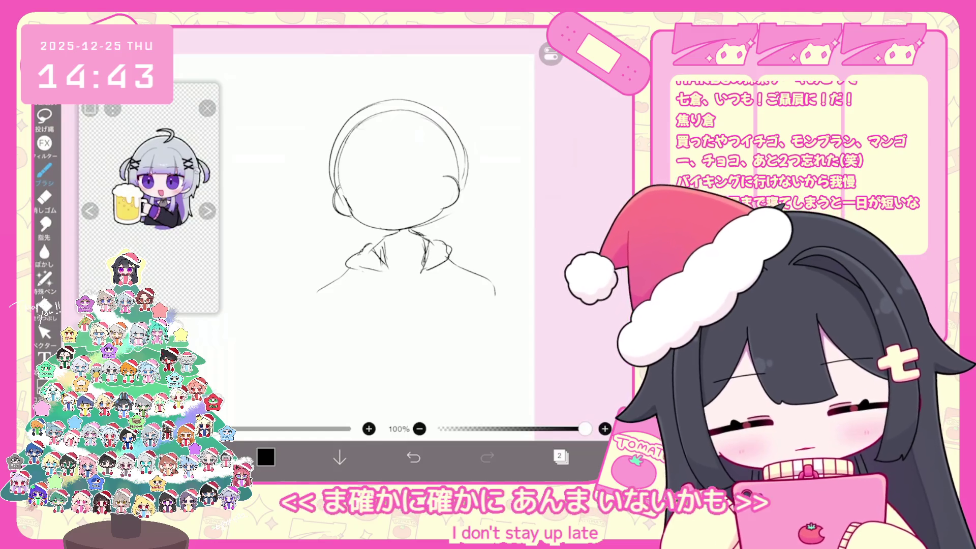
mouse_move(364, 278)
left_mouse_down()
mouse_move(316, 331)
mouse_move(299, 330)
mouse_move(314, 324)
left_mouse_up()
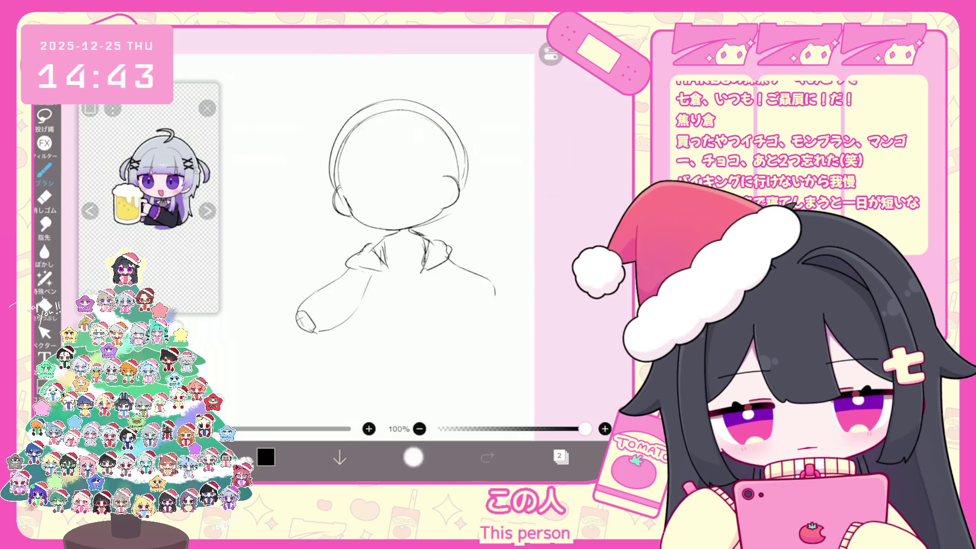
left_click(414, 457)
left_click_drag(300, 314, 316, 333)
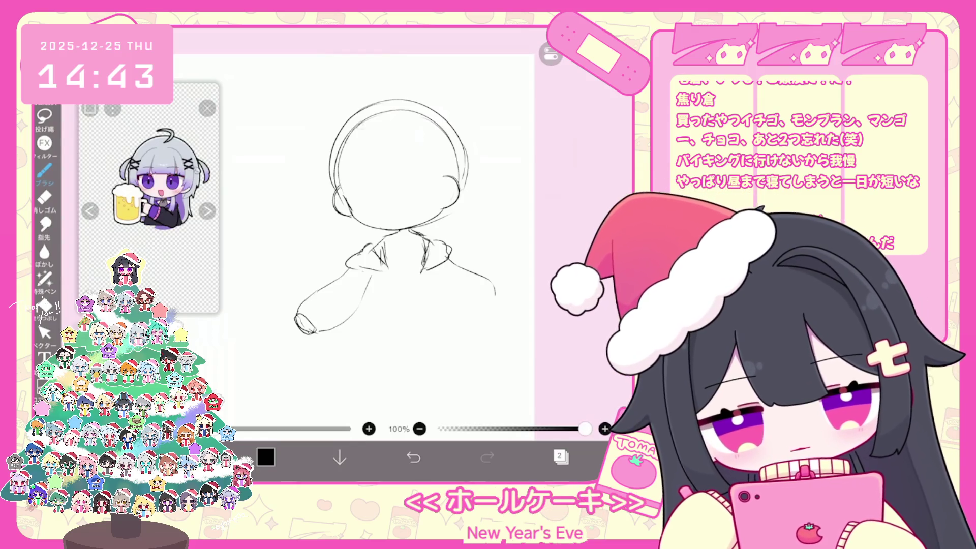
left_click_drag(331, 285, 306, 310)
left_click_drag(369, 274, 358, 326)
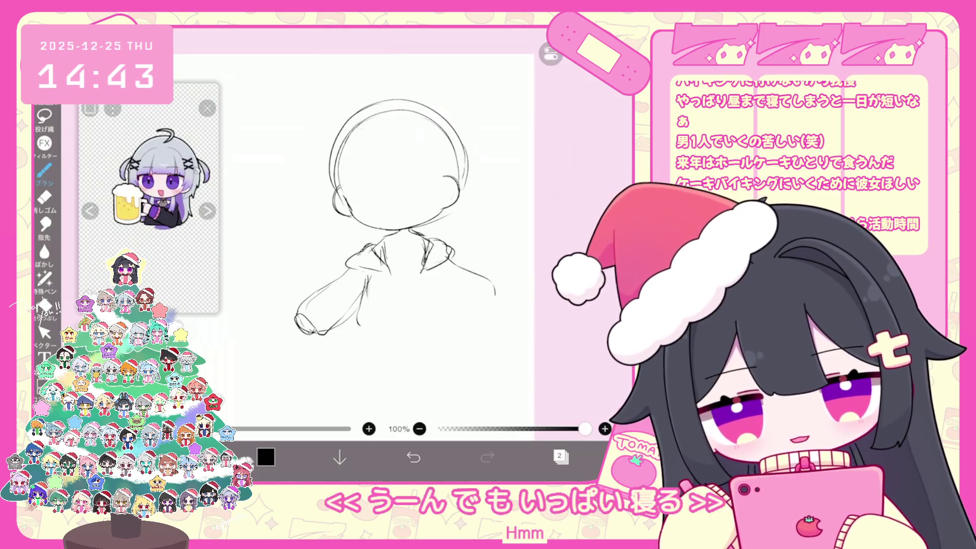
scroll(402, 203, "down", 1)
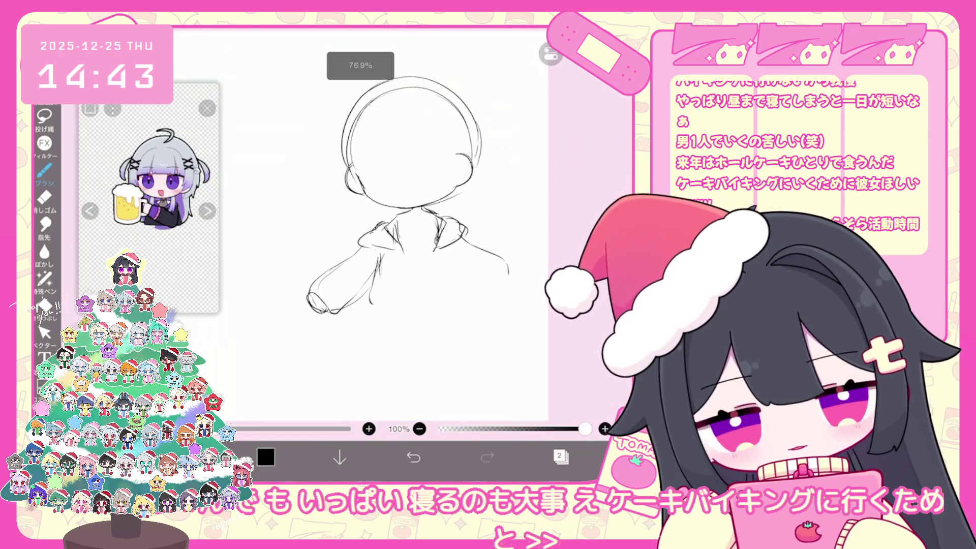
scroll(402, 204, "up", 2)
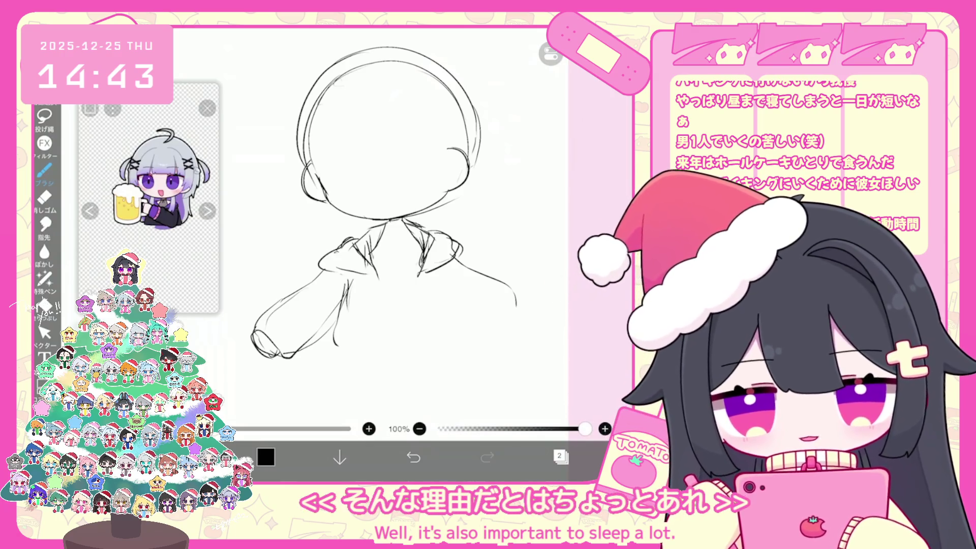
left_click_drag(385, 231, 409, 228)
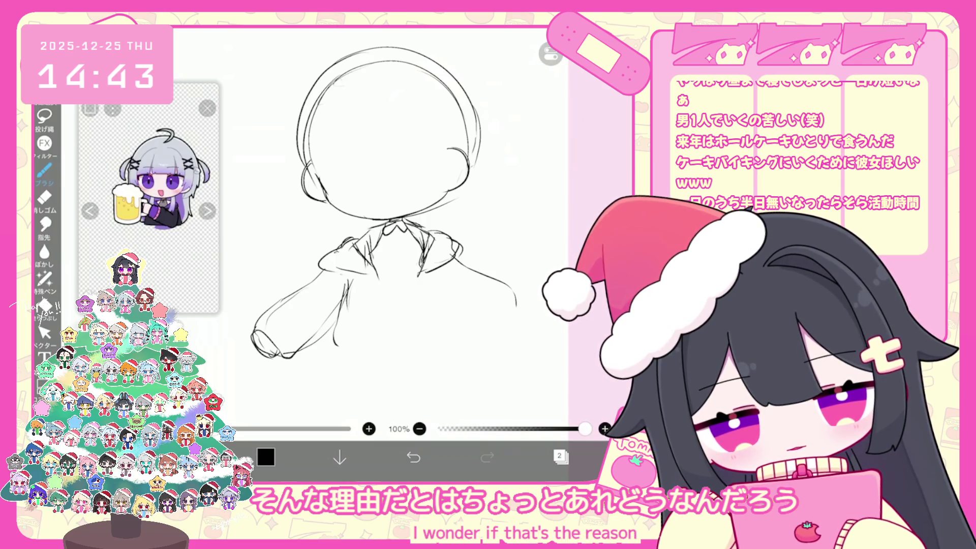
Replace the collar line with a small bow, two hanging tails and a collar edge.
key("ctrl+z")
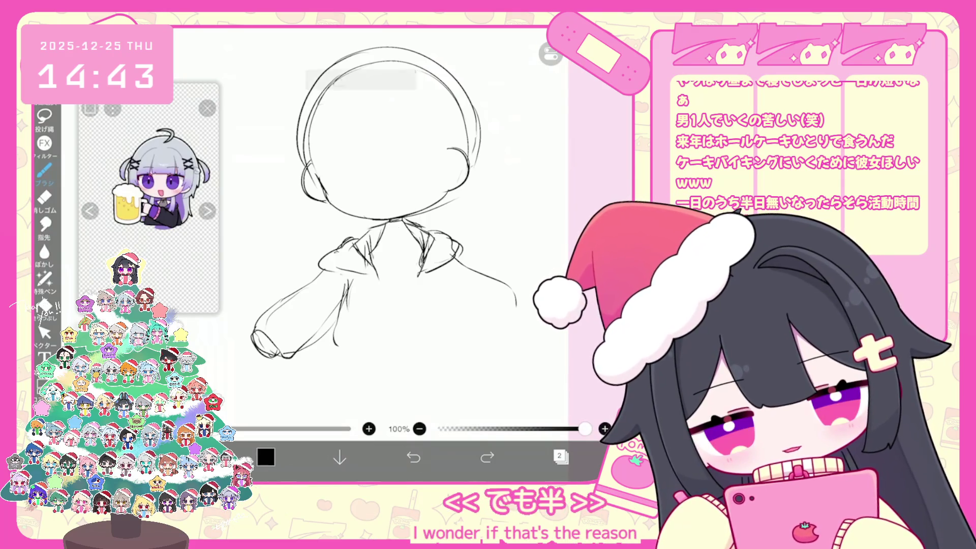
left_click_drag(387, 227, 406, 226)
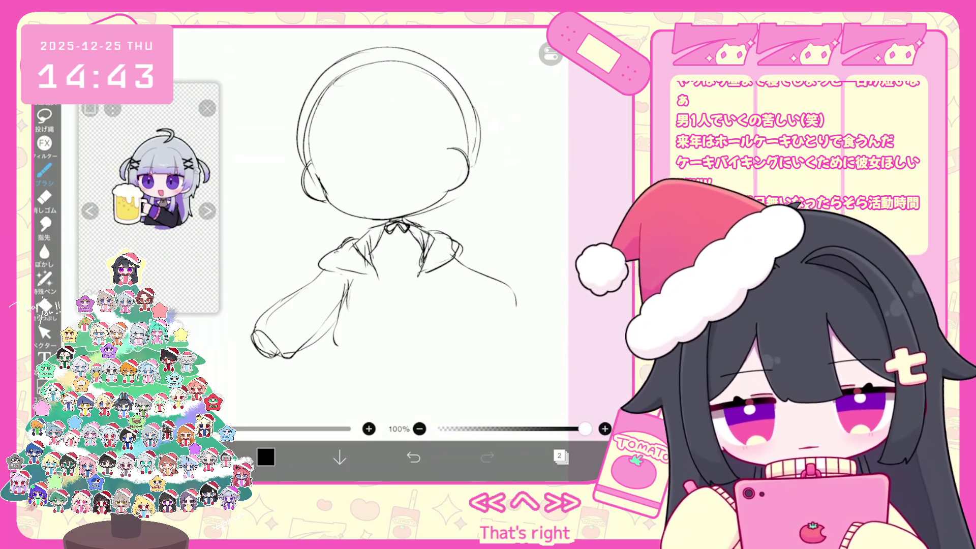
left_click_drag(393, 230, 390, 254)
left_click_drag(400, 229, 405, 252)
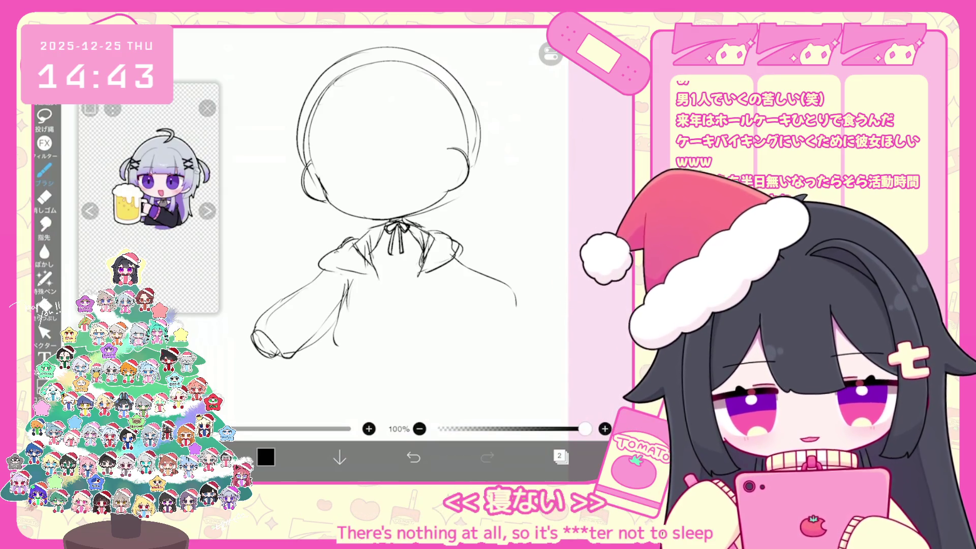
mouse_move(418, 228)
left_mouse_down()
mouse_move(419, 258)
mouse_move(427, 254)
left_mouse_up()
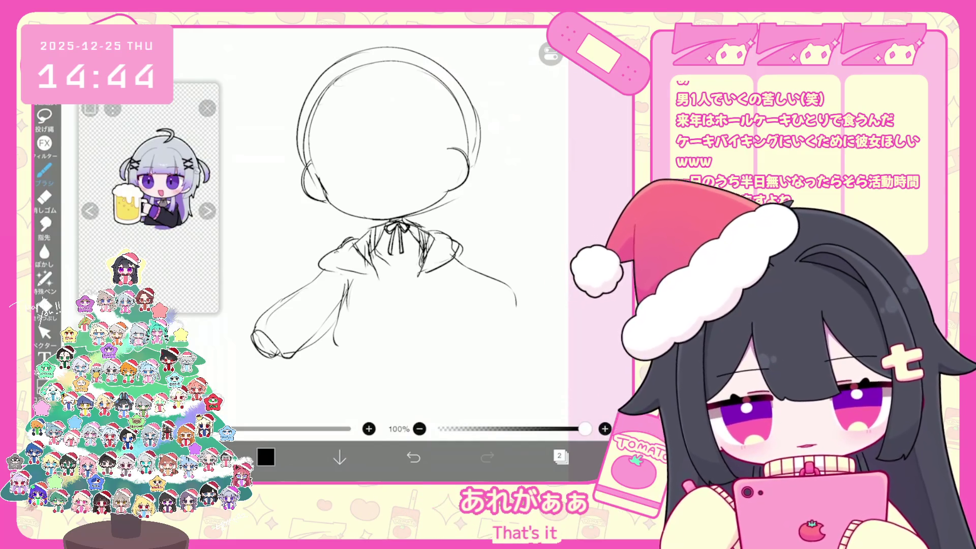
Remove the unwanted collar strokes and draw a short vertical line below the bow.
mouse_move(411, 257)
left_mouse_down()
mouse_move(419, 269)
mouse_move(384, 313)
left_mouse_up()
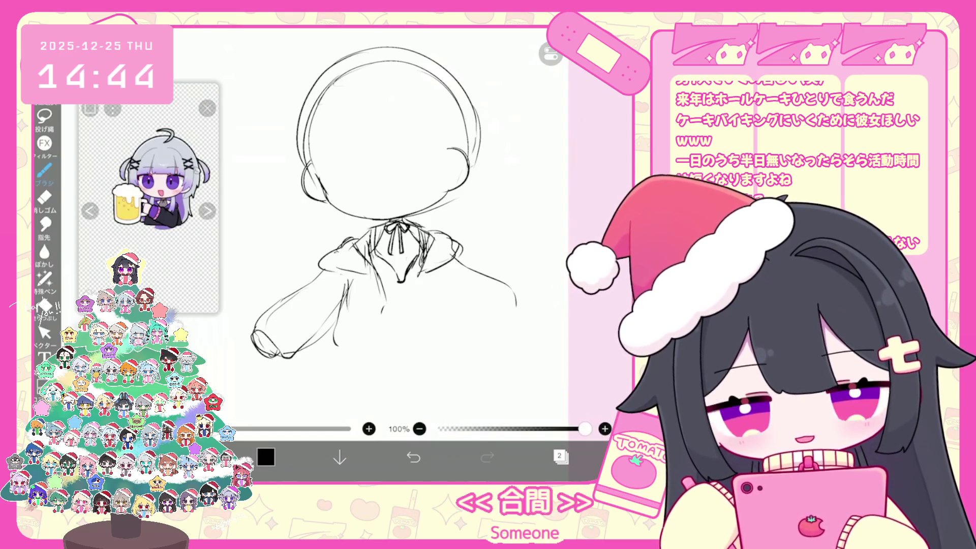
key("ctrl+z")
key("ctrl+z")
key("ctrl+z")
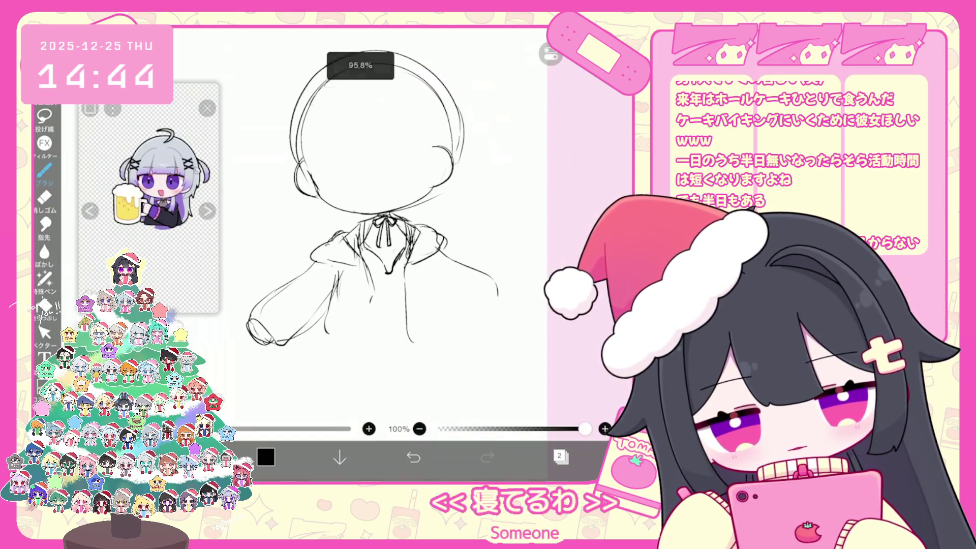
key("ctrl+z")
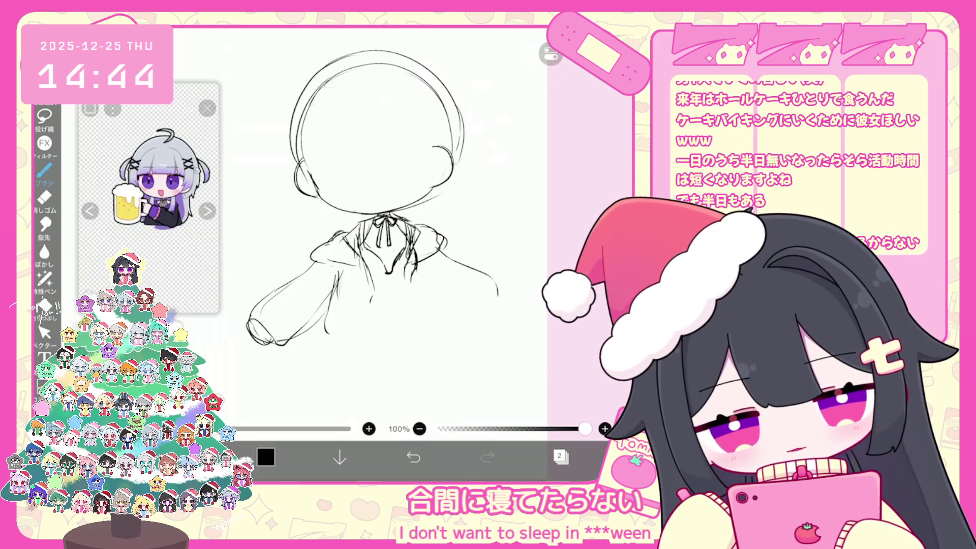
left_click_drag(413, 279, 414, 299)
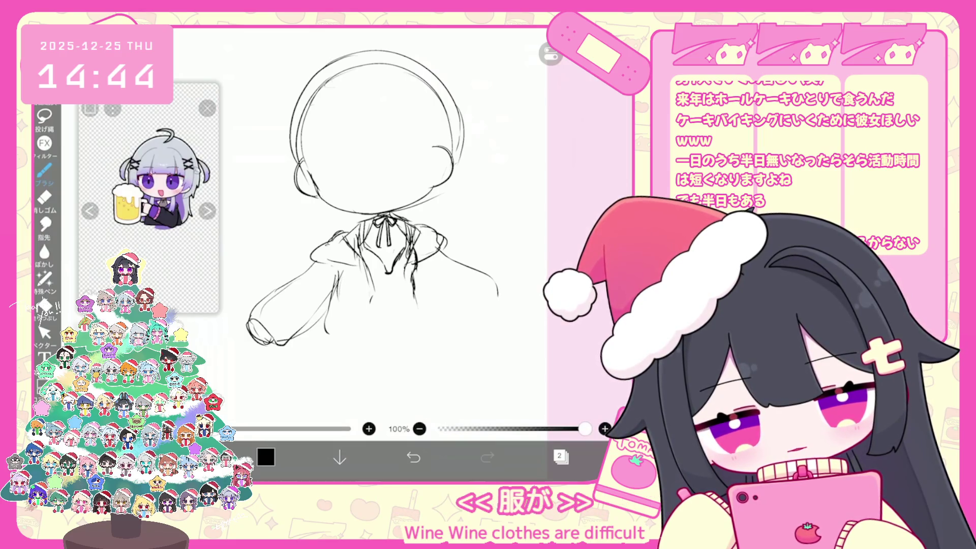
Select the V-neck and vertical strokes with stroke selection, then return to the Brush.
left_click(44, 333)
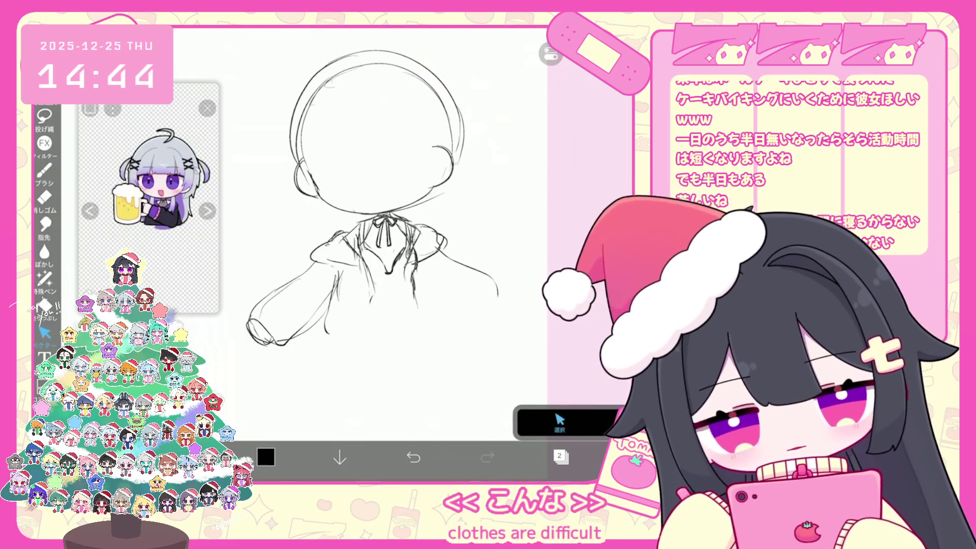
left_click(391, 265)
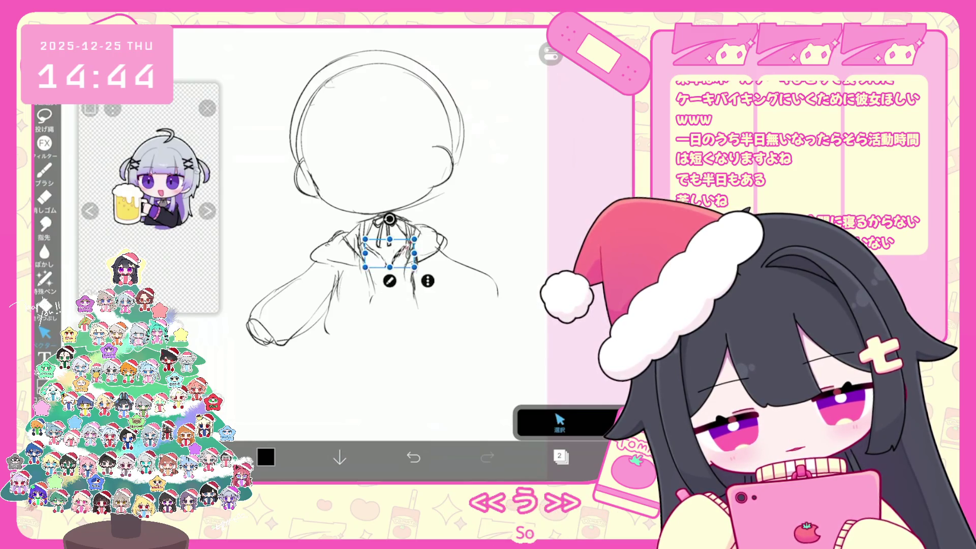
left_click(412, 269)
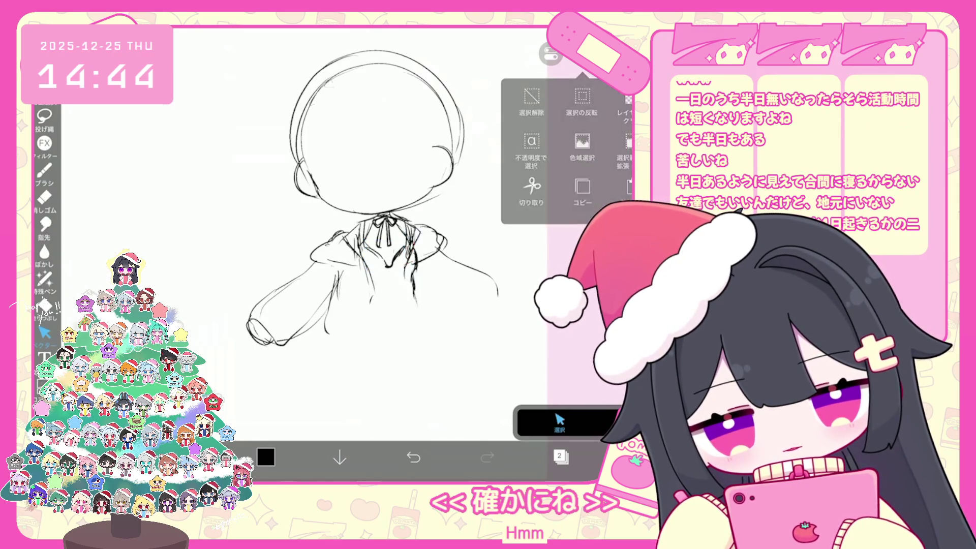
left_click(386, 253)
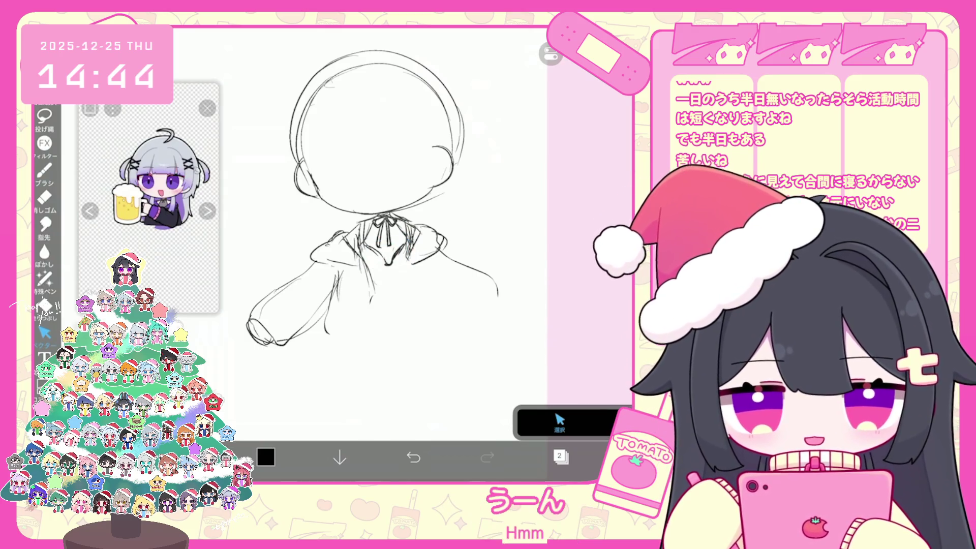
left_click(44, 171)
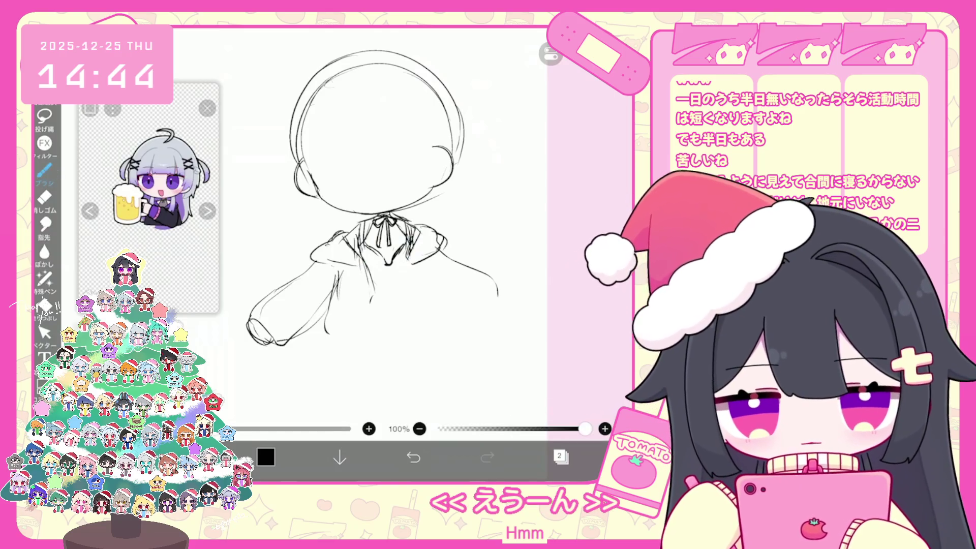
Draw lines down the torso below the ribbon, discard the lower stroke, and zoom out.
left_click_drag(418, 232, 417, 281)
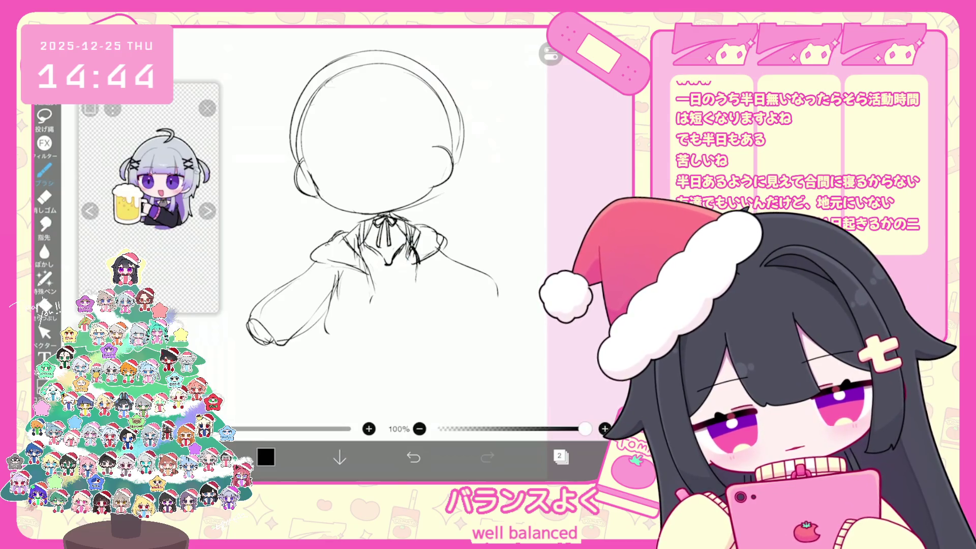
left_click_drag(417, 270, 424, 304)
key("ctrl+z")
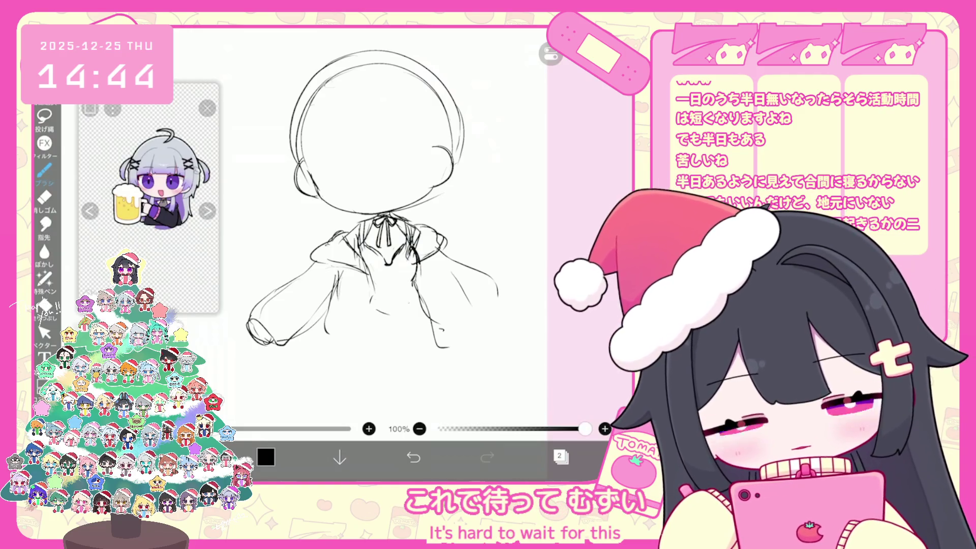
scroll(360, 229, "down", 3)
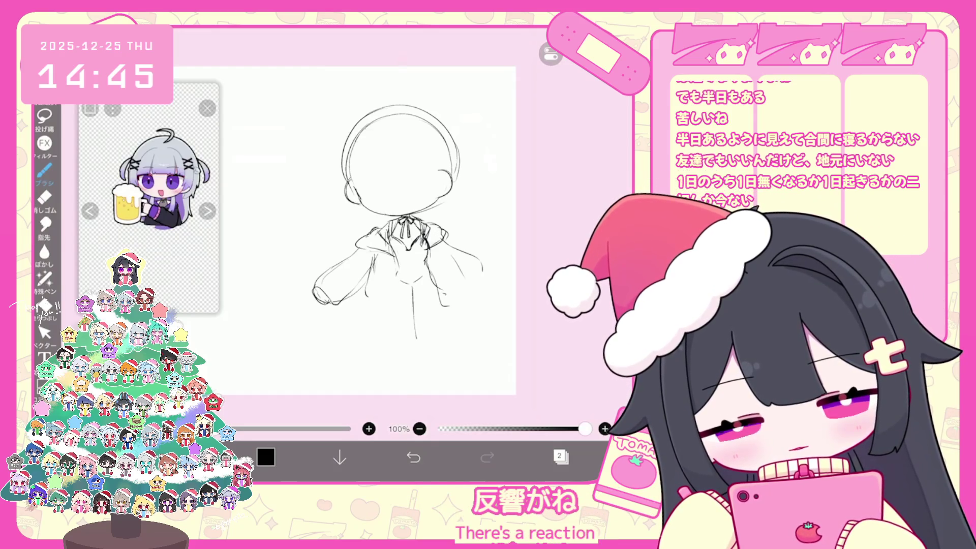
Redo the torso lines and sketch the outline of the lower-left leg.
key("ctrl+z")
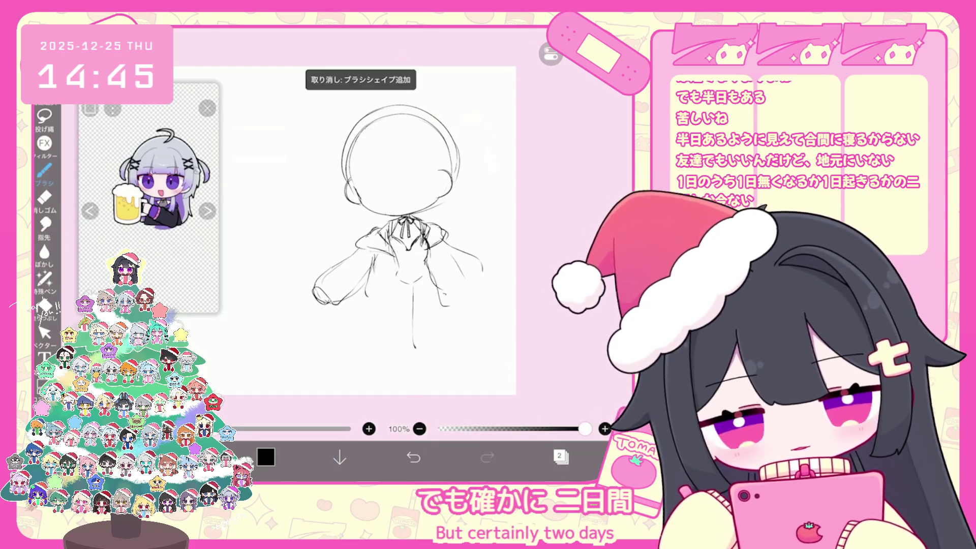
key("ctrl+z")
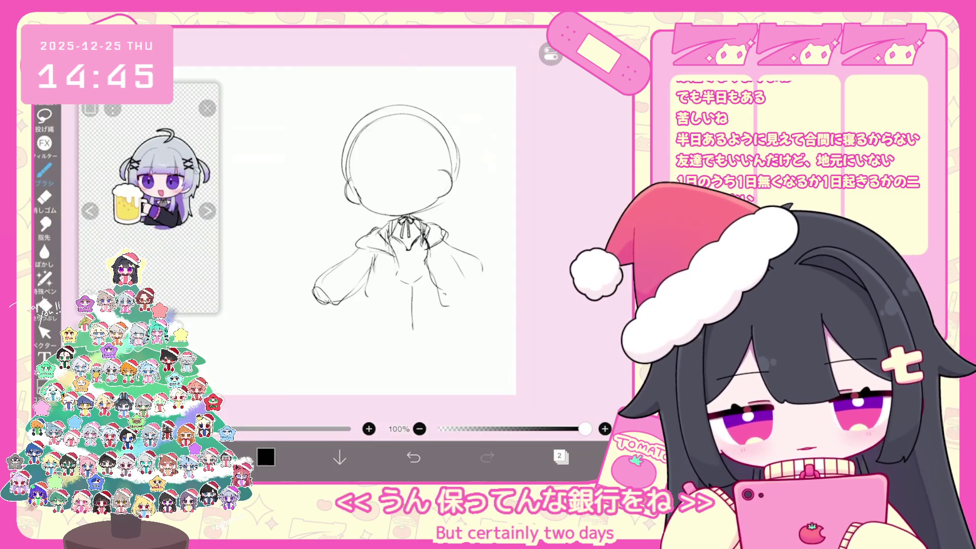
key("ctrl+z")
key("ctrl+z")
mouse_move(412, 287)
left_mouse_down()
mouse_move(416, 355)
mouse_move(436, 314)
mouse_move(434, 346)
left_mouse_up()
key("ctrl+z")
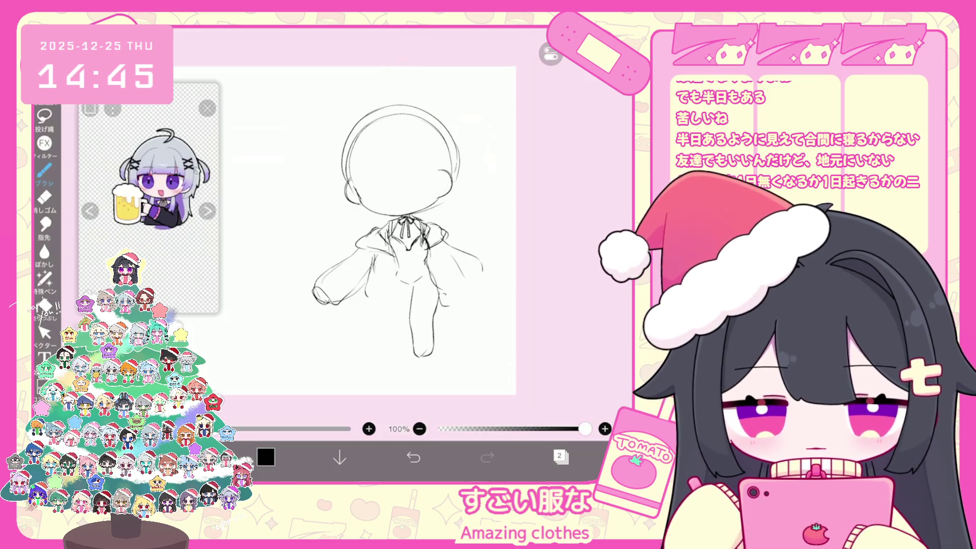
left_click_drag(389, 279, 389, 304)
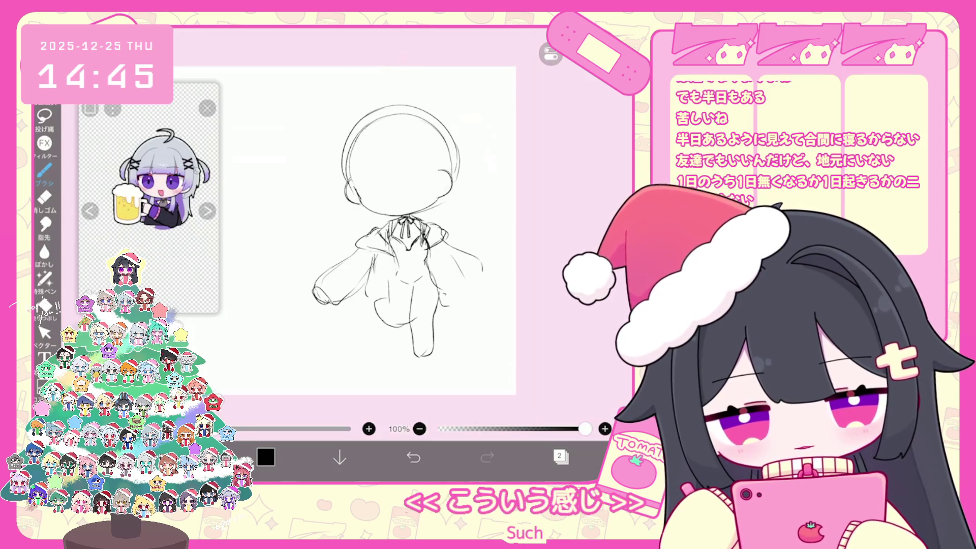
scroll(396, 229, "up", 2)
key("ctrl+z")
mouse_move(359, 321)
left_mouse_down()
mouse_move(352, 338)
mouse_move(407, 356)
left_mouse_up()
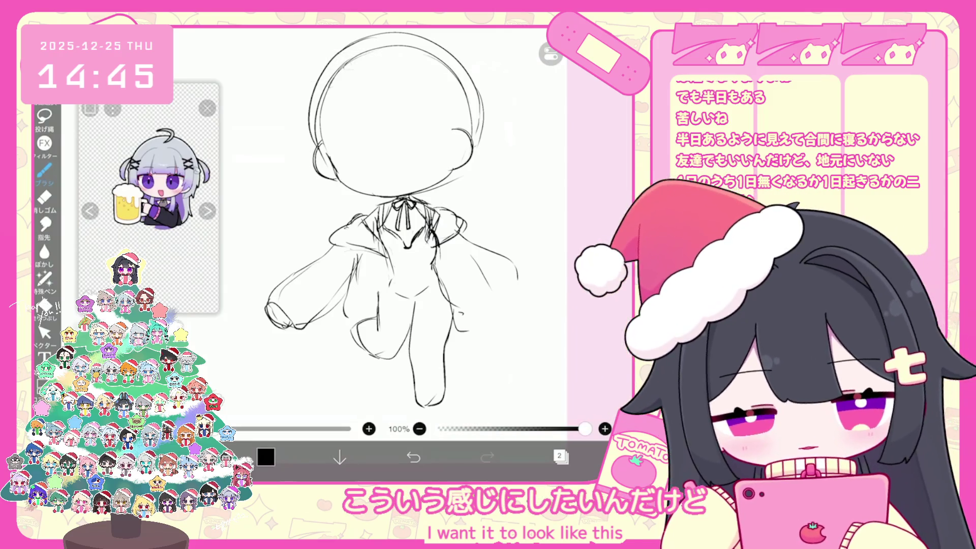
scroll(369, 229, "down", 2)
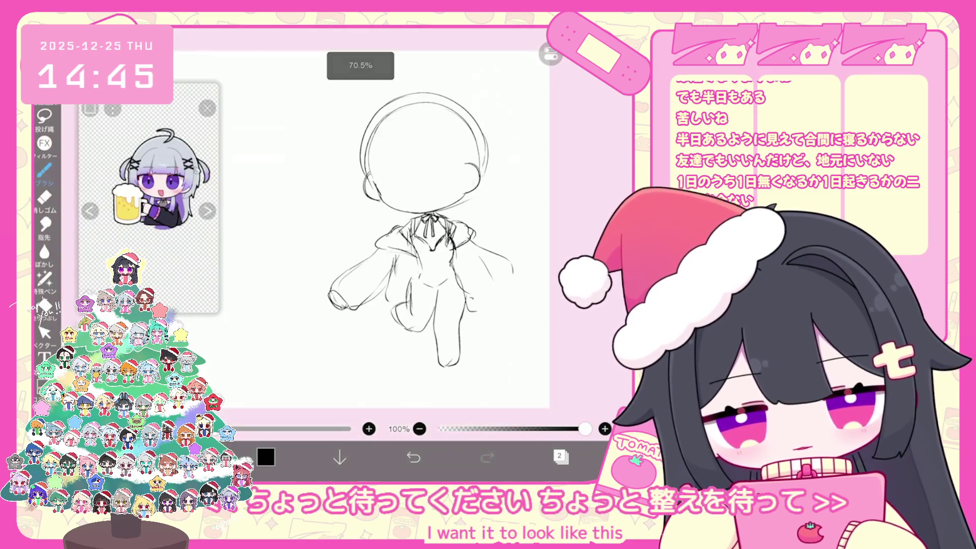
Select the left sleeve stroke, enlarge it and shift it up-left.
left_click(45, 333)
mouse_move(299, 255)
left_mouse_down()
mouse_move(367, 321)
mouse_move(348, 295)
left_mouse_up()
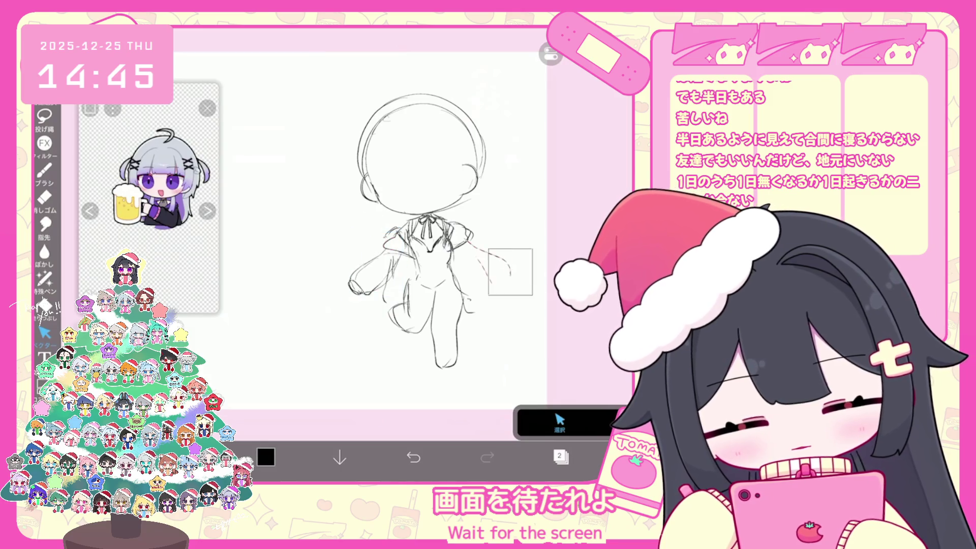
left_click(366, 288)
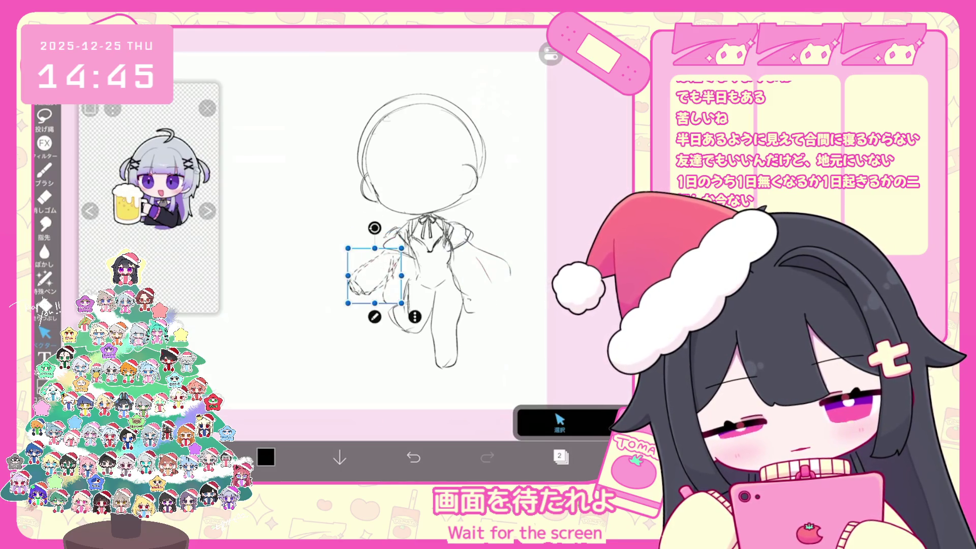
left_click_drag(348, 248, 339, 225)
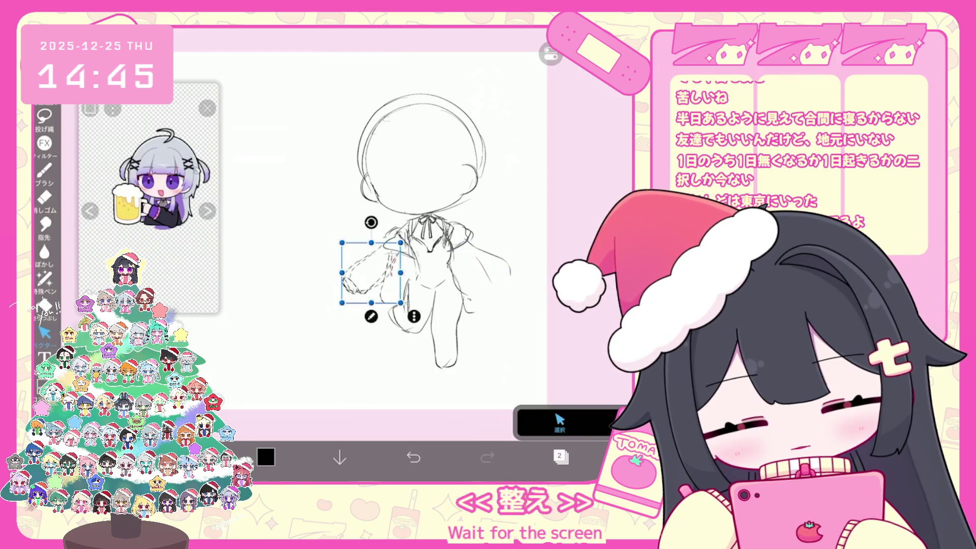
left_click(488, 335)
left_click(44, 170)
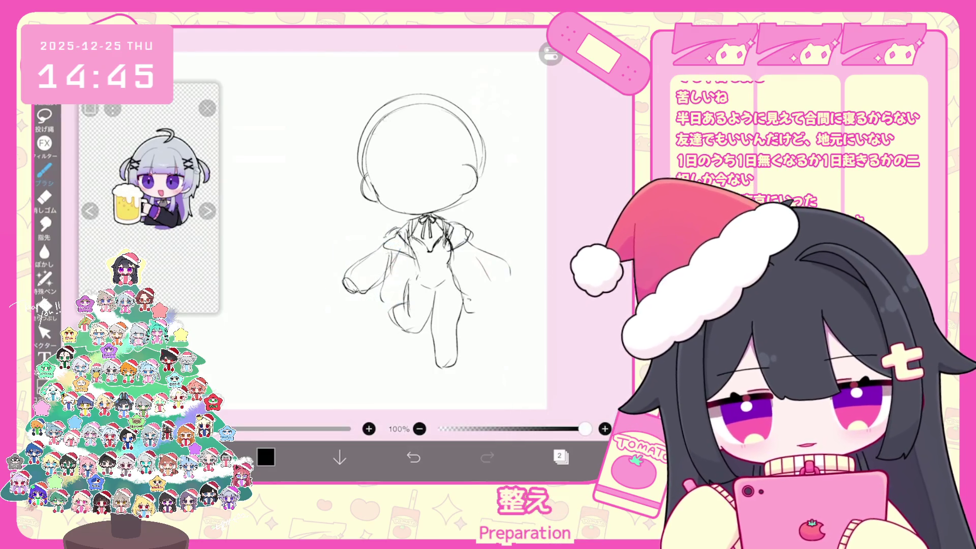
Sketch horizontal lines around the thighs.
scroll(417, 229, "up", 2)
scroll(417, 229, "down", 1)
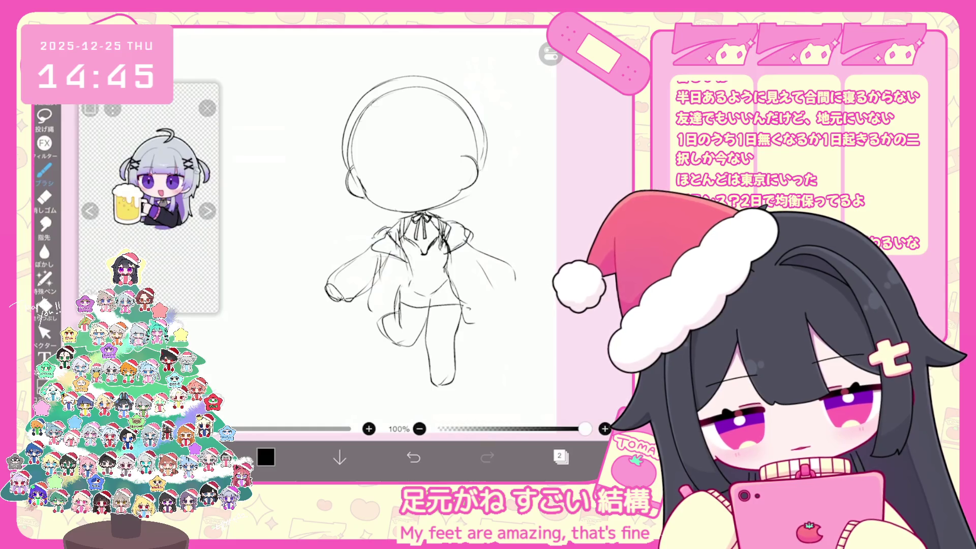
key("ctrl+z")
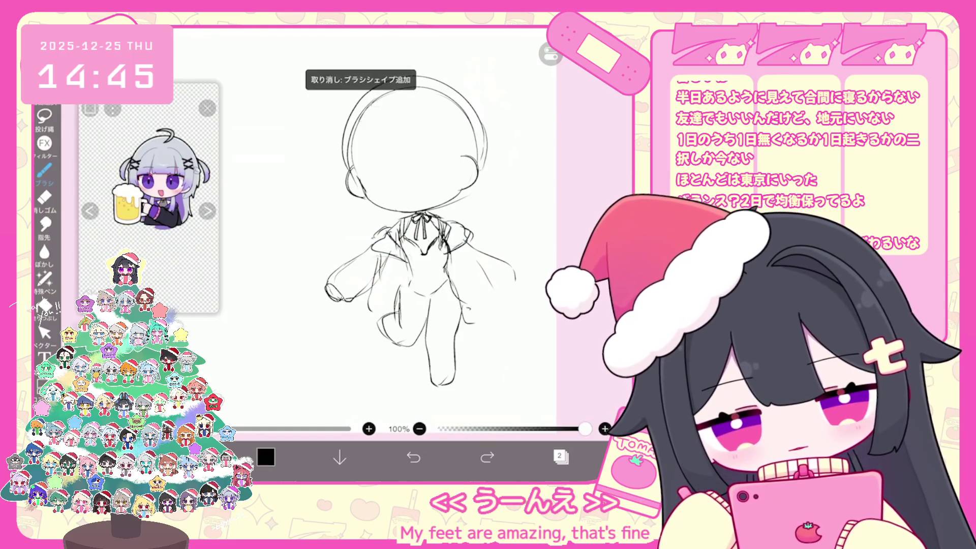
left_click_drag(435, 306, 461, 307)
left_click_drag(397, 307, 426, 307)
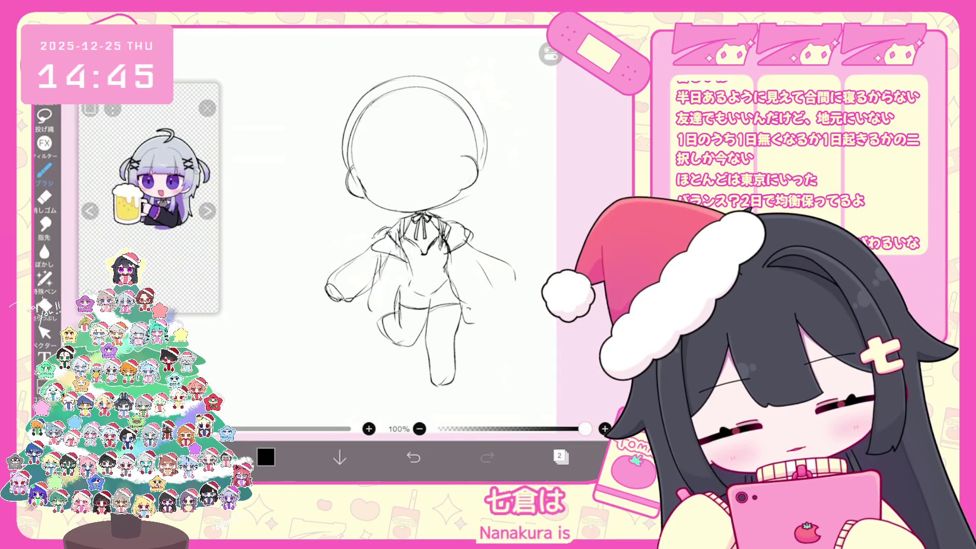
scroll(402, 228, "up", 1)
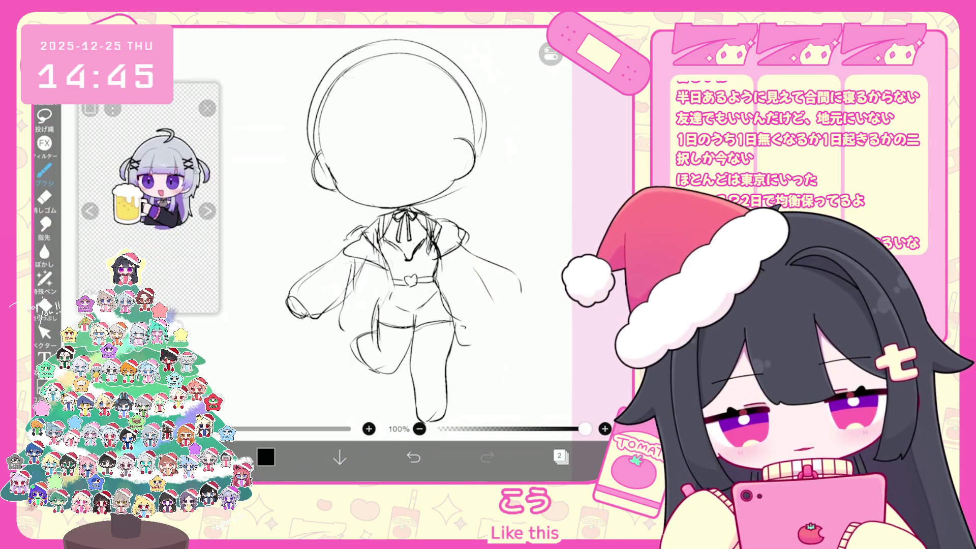
scroll(402, 229, "down", 2)
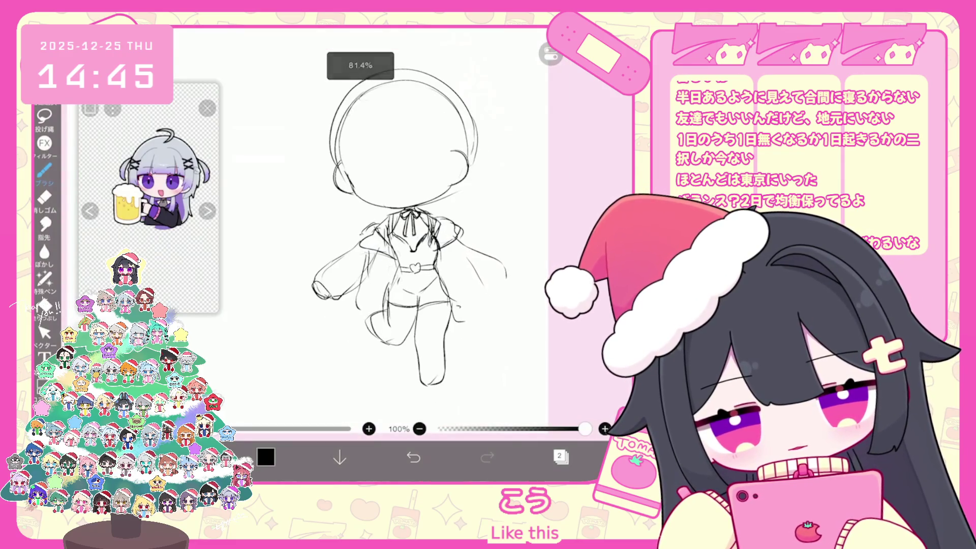
scroll(401, 229, "down", 1)
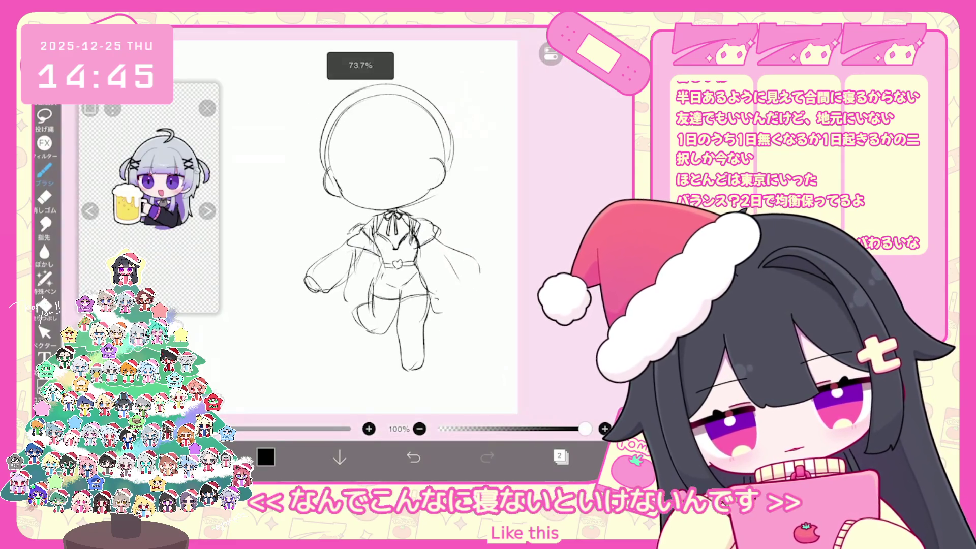
Transform the whole sketch layer, rotating it about 8° and shifting it.
left_click(561, 457)
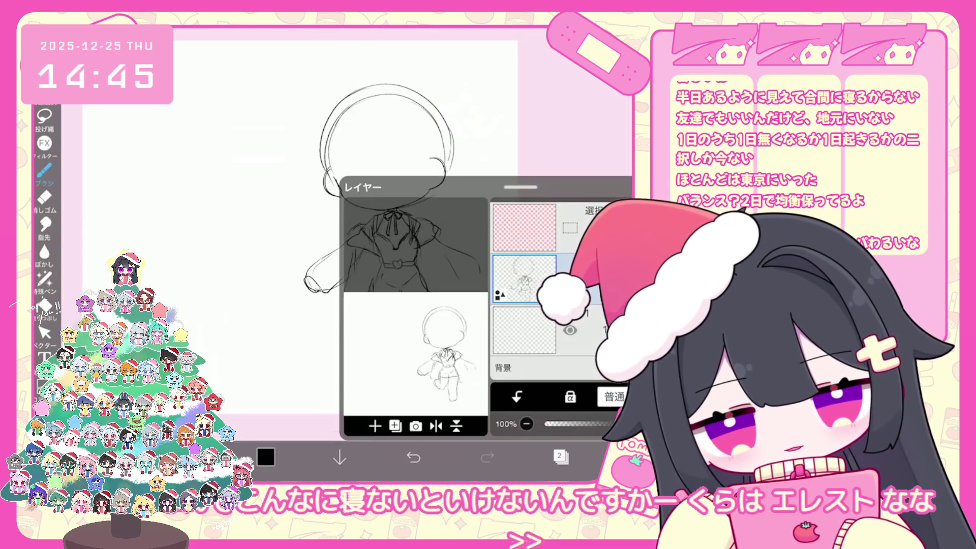
left_click(561, 457)
key("ctrl+t")
mouse_move(388, 65)
left_mouse_down()
mouse_move(432, 91)
mouse_move(421, 89)
left_mouse_up()
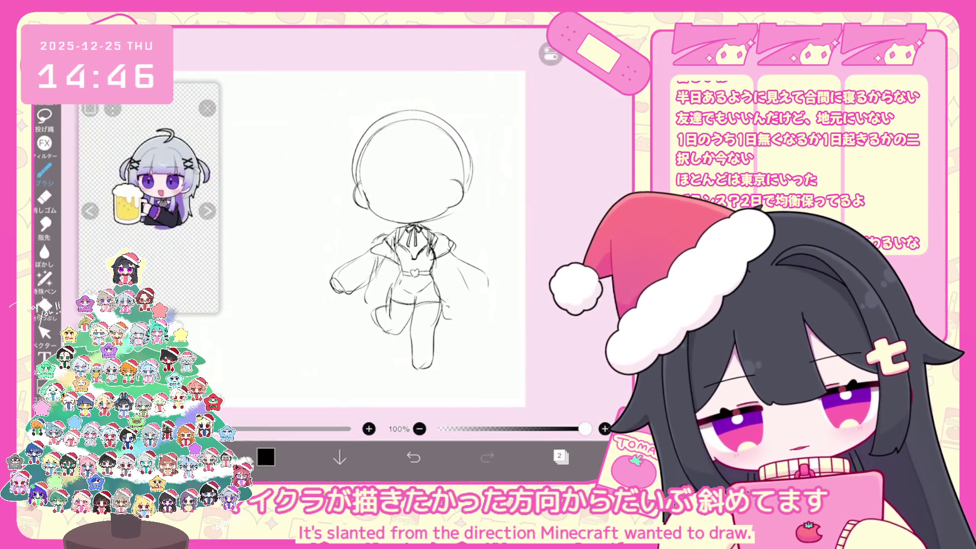
left_click(45, 333)
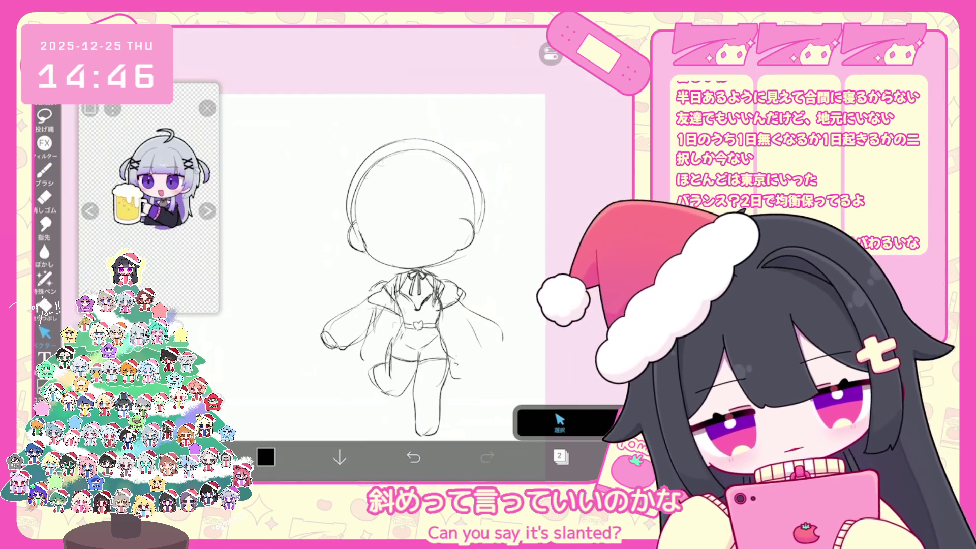
Try rotating a selection around the head, then undo it and clear the selection.
left_click_drag(356, 152, 358, 150)
left_click_drag(503, 282, 485, 262)
key("ctrl+z")
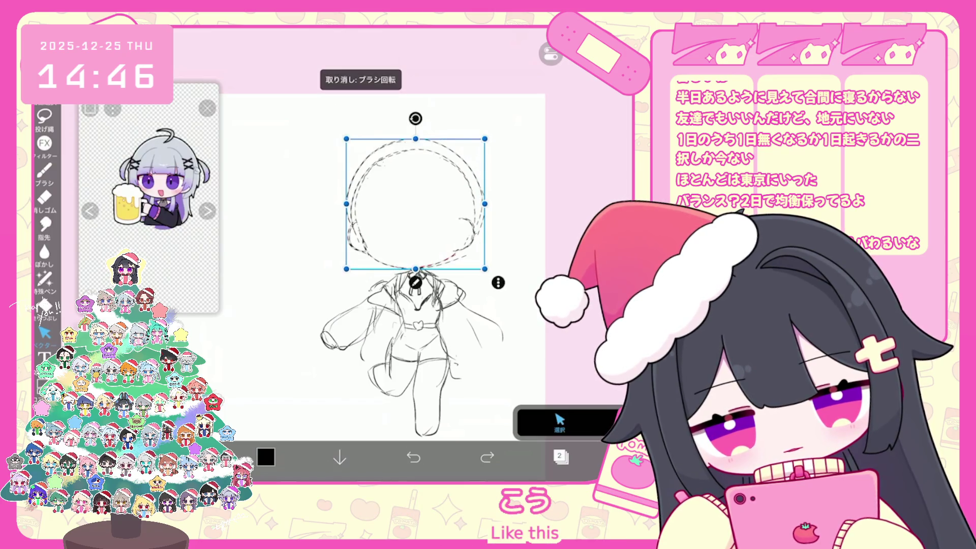
key("ctrl+z")
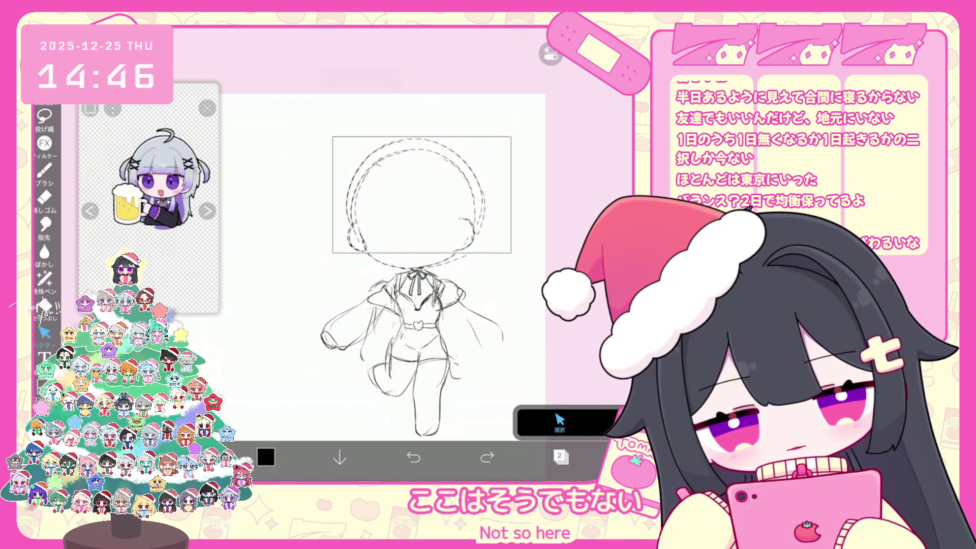
key("ctrl+d")
Remove the stray arrow stroke drawn beside the head.
scroll(376, 285, "down", 3)
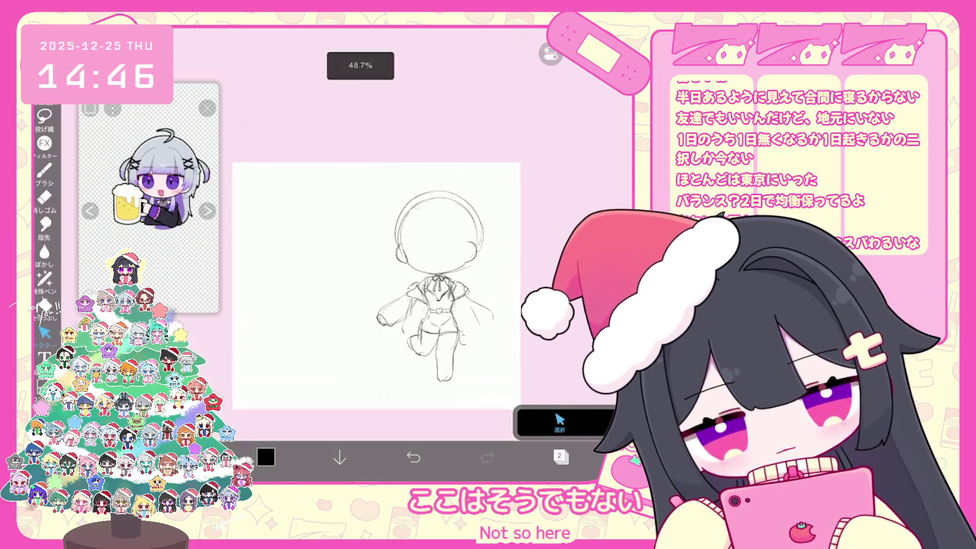
left_click(45, 170)
scroll(377, 274, "up", 2)
left_click_drag(356, 220, 333, 227)
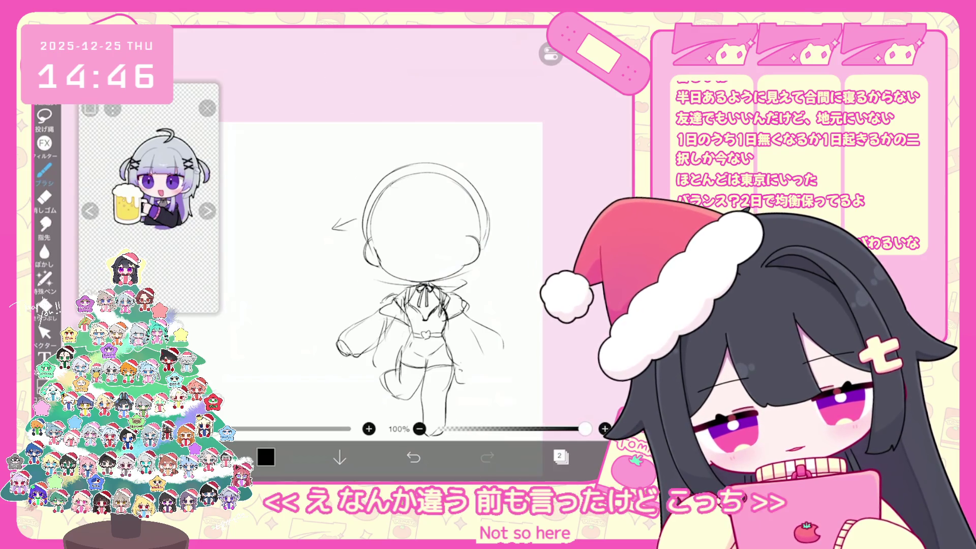
scroll(377, 275, "up", 1)
scroll(438, 254, "up", 2)
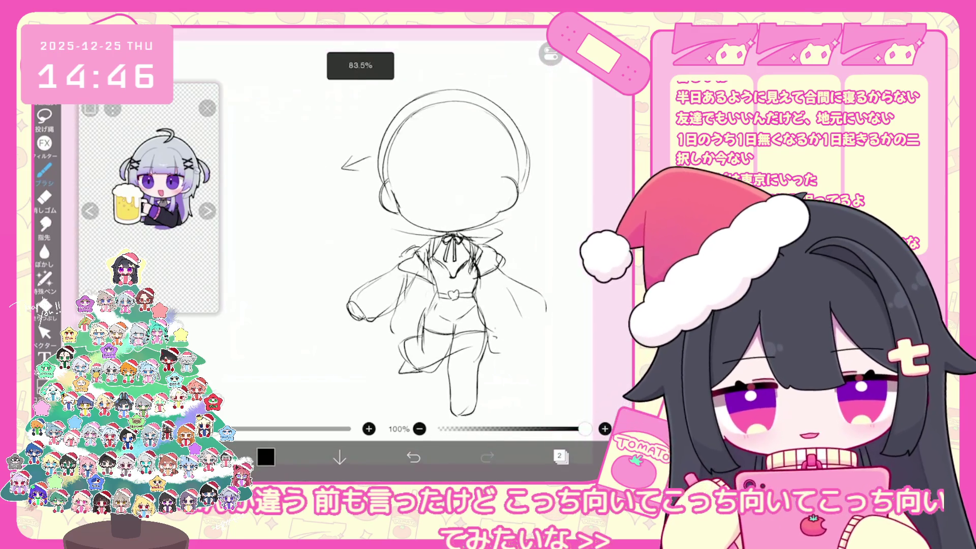
left_click(414, 457)
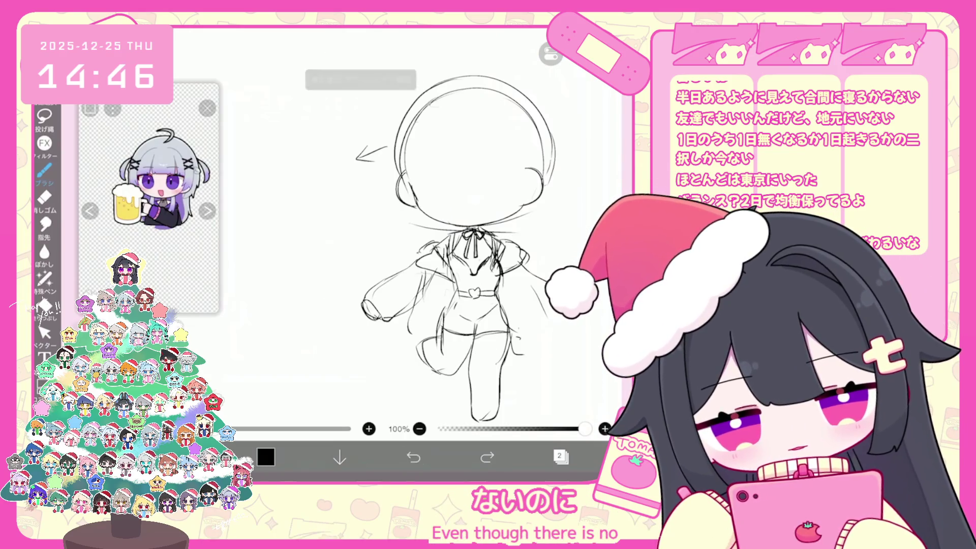
left_click(414, 458)
Draw the straight-cut bangs line across the forehead.
scroll(437, 254, "up", 1)
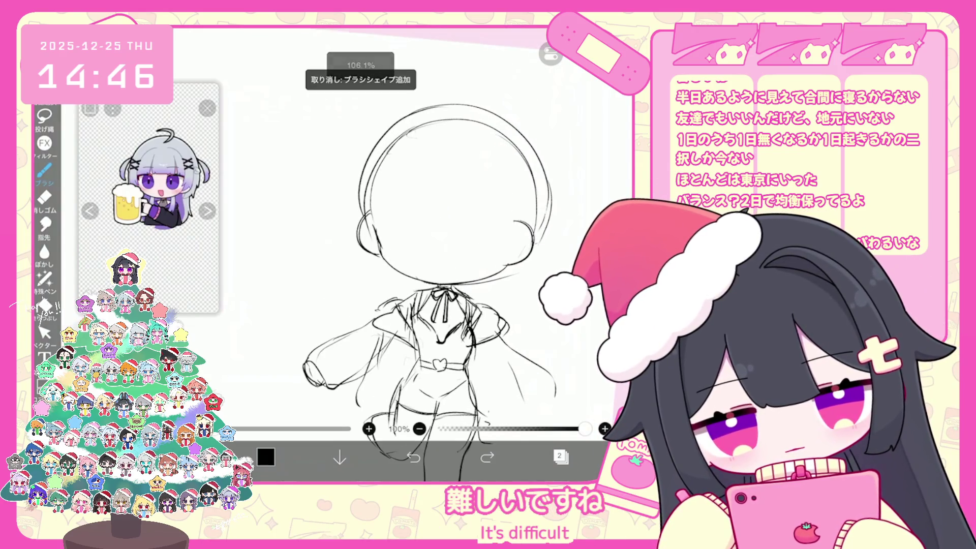
left_click_drag(418, 220, 481, 225)
left_click(560, 457)
left_click(560, 458)
scroll(437, 254, "up", 1)
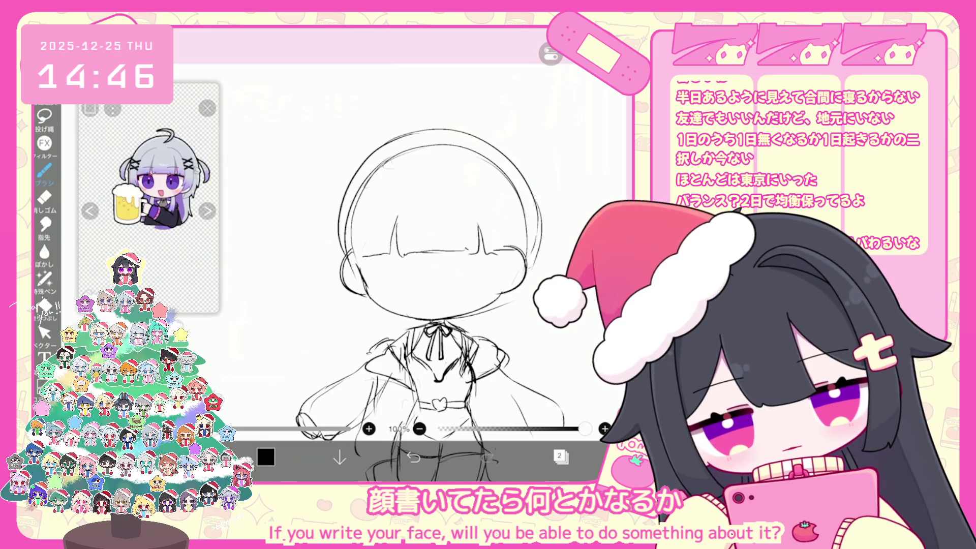
Draw hair strands down both sides of the face.
left_click_drag(386, 186, 364, 270)
mouse_move(401, 177)
left_mouse_down()
mouse_move(370, 213)
mouse_move(360, 253)
left_mouse_up()
mouse_move(442, 175)
left_mouse_down()
mouse_move(461, 171)
mouse_move(496, 217)
mouse_move(507, 285)
left_mouse_up()
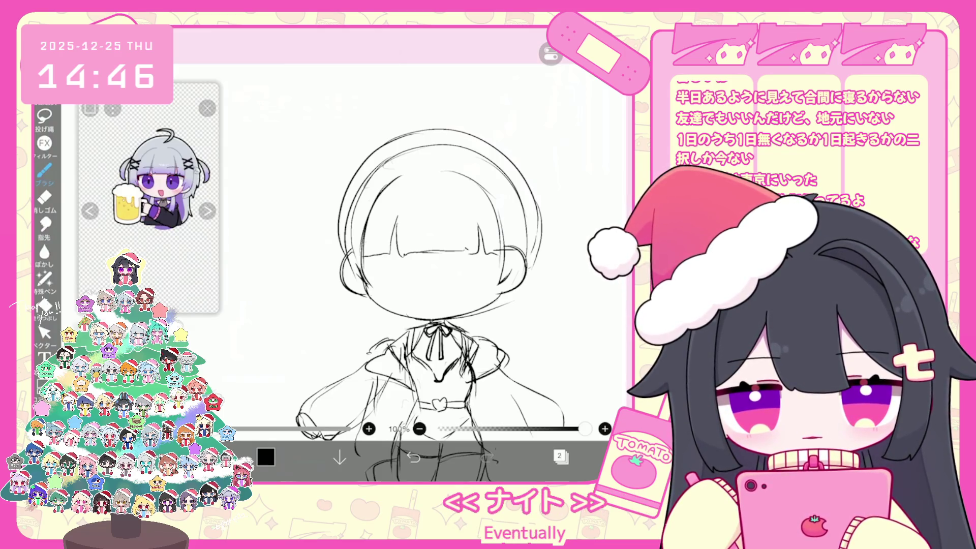
scroll(428, 305, "up", 1)
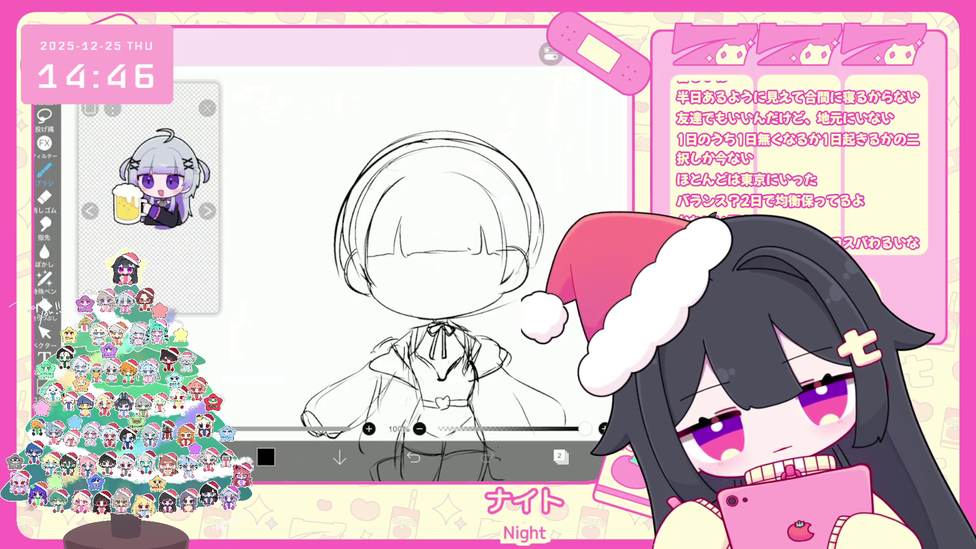
scroll(427, 305, "down", 1)
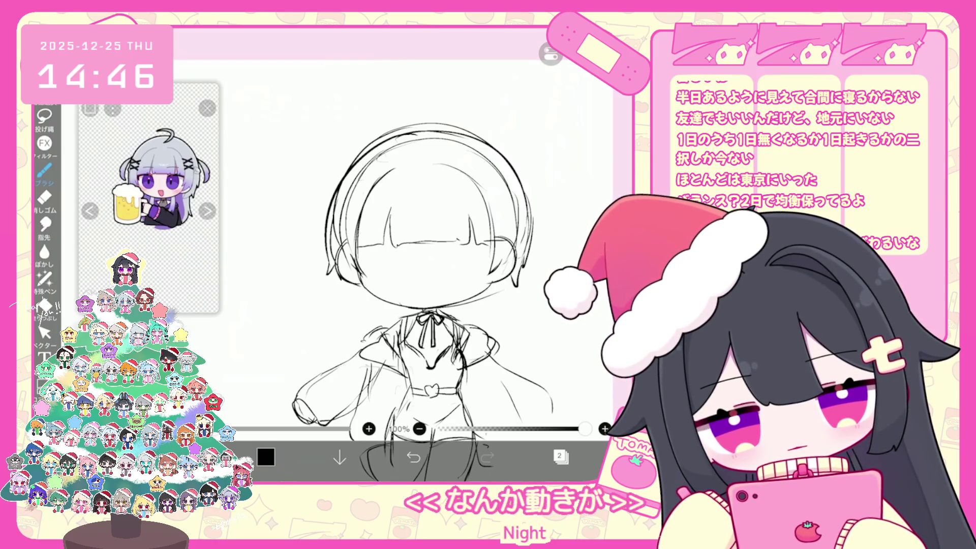
scroll(427, 295, "down", 2)
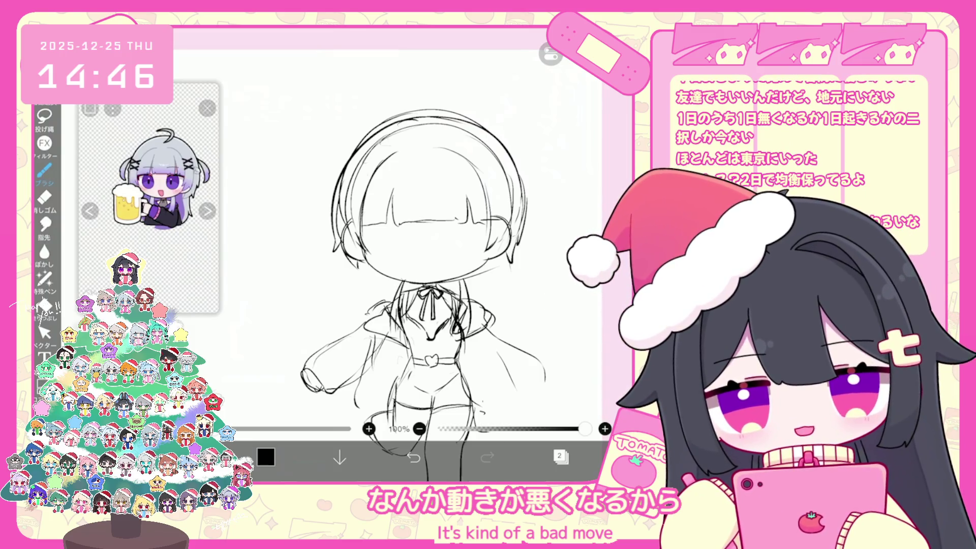
Add tufts at the hair ends and small marks near the right ear.
left_click_drag(511, 252, 504, 283)
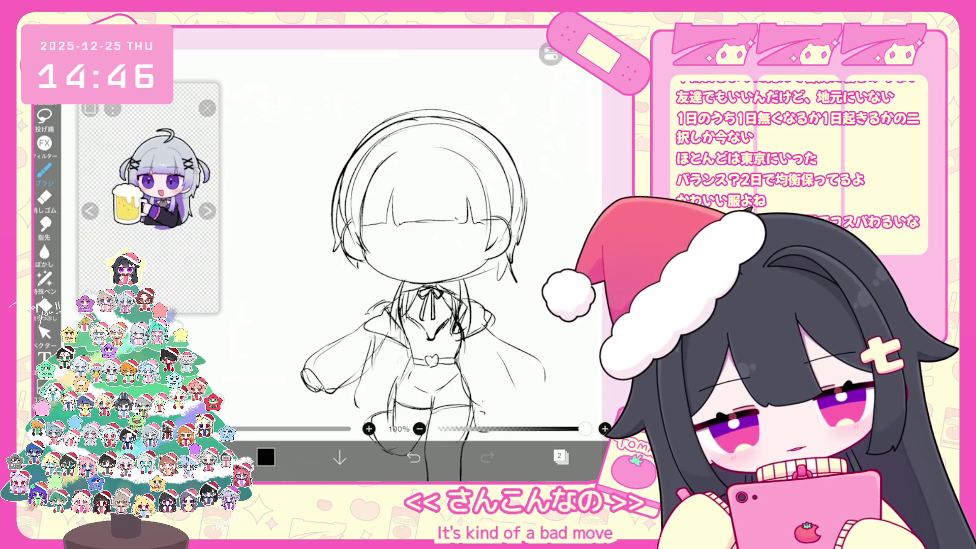
left_click_drag(342, 254, 339, 268)
scroll(427, 295, "up", 1)
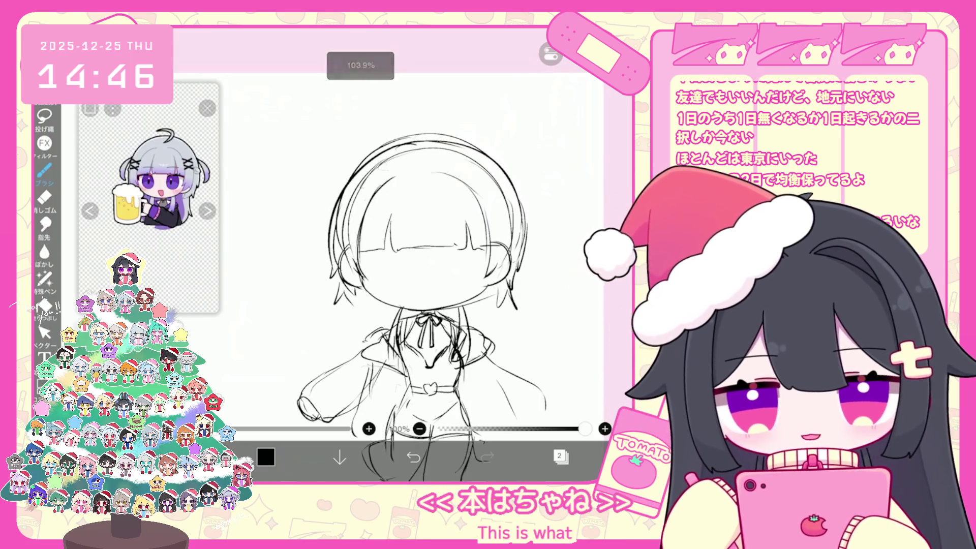
left_click_drag(524, 231, 529, 243)
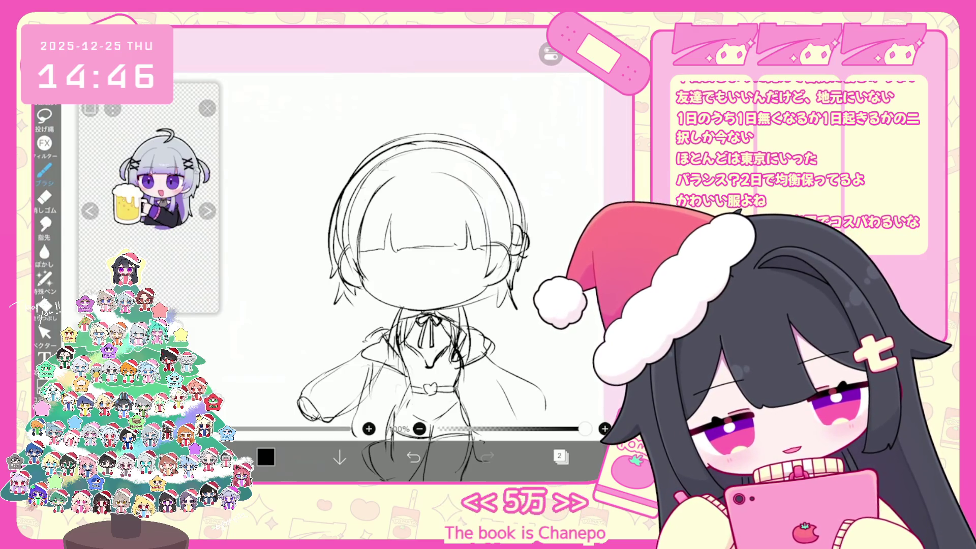
left_click_drag(346, 249, 332, 262)
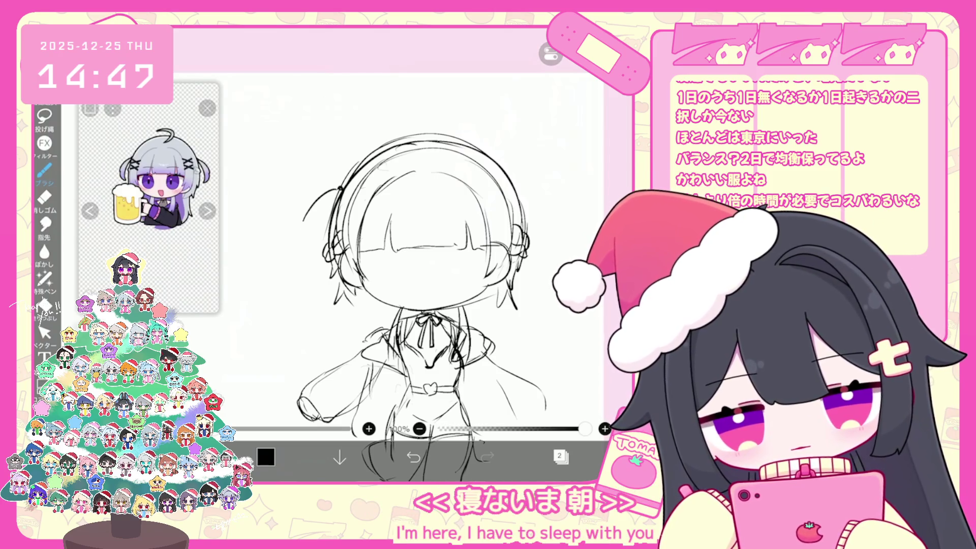
Draw pigtail loops on the left and right sides, undoing unwanted strokes.
left_click_drag(303, 222, 305, 232)
key("ctrl+z")
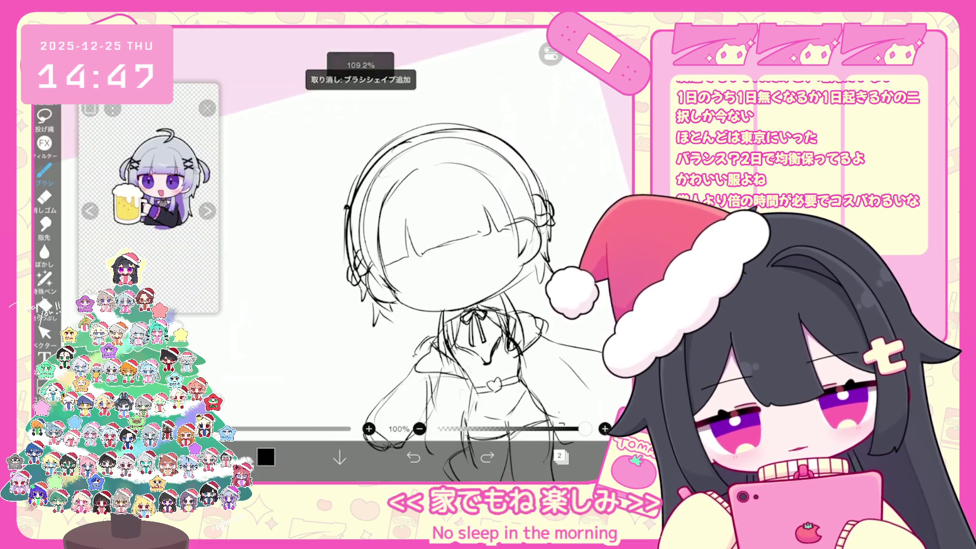
left_click_drag(338, 208, 336, 285)
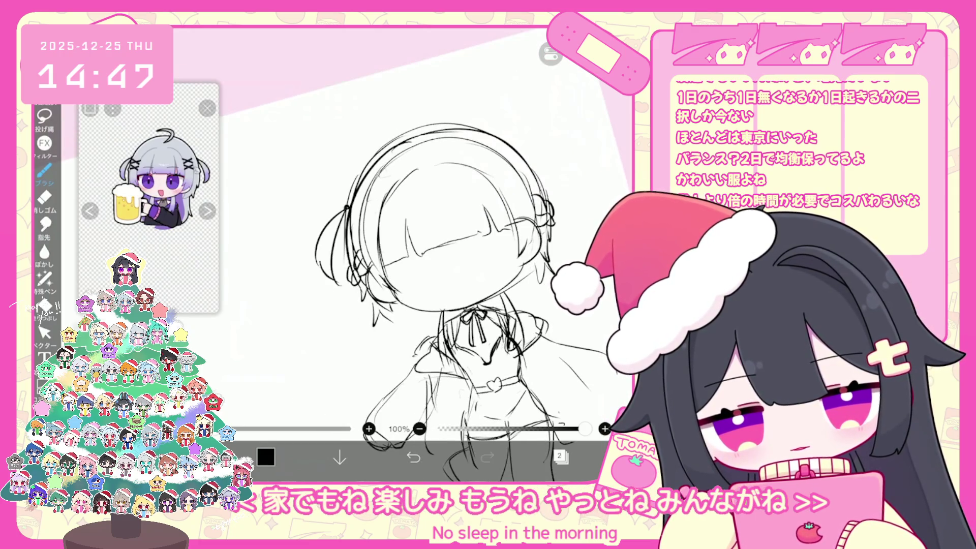
scroll(417, 300, "up", 2)
left_click_drag(524, 196, 534, 252)
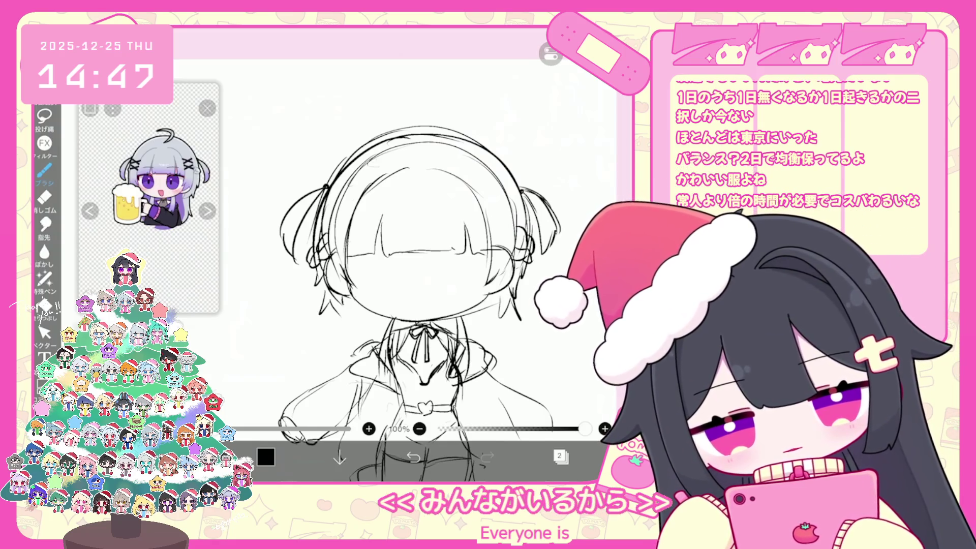
key("ctrl+z")
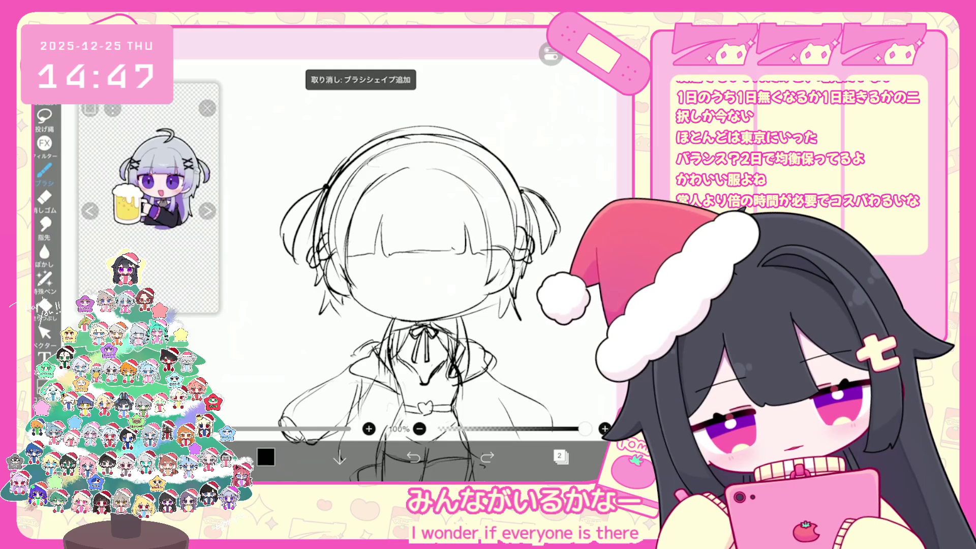
scroll(407, 290, "up", 2)
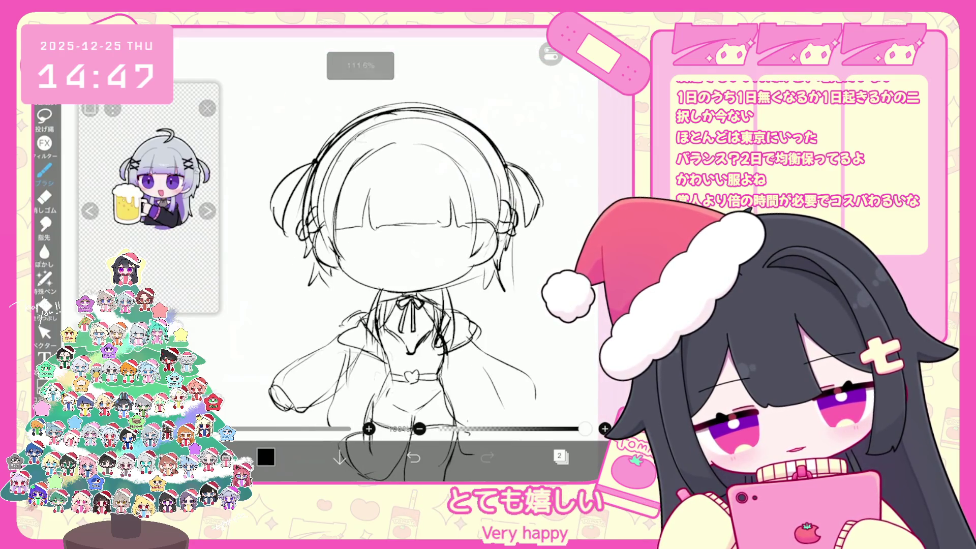
key("ctrl+z")
scroll(406, 290, "down", 1)
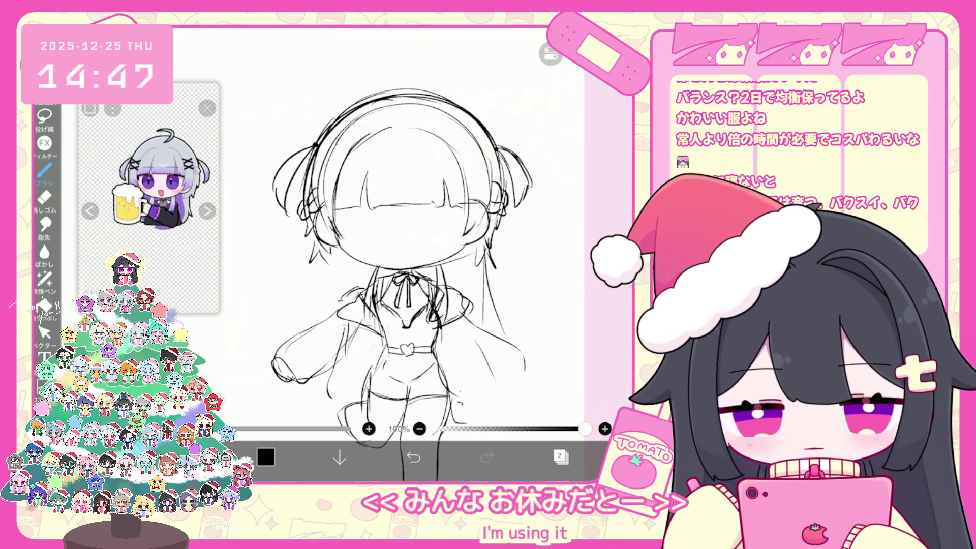
key("ctrl+z")
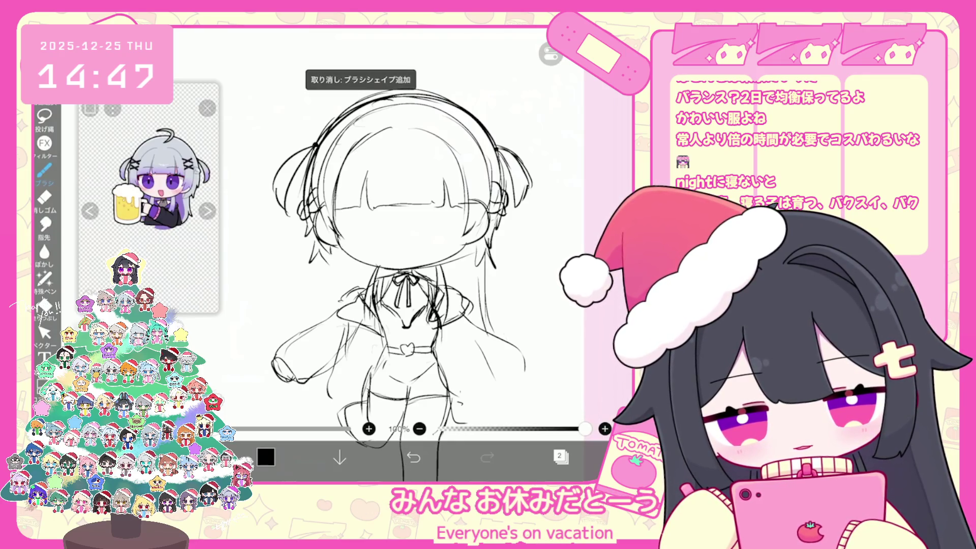
scroll(422, 285, "up", 1)
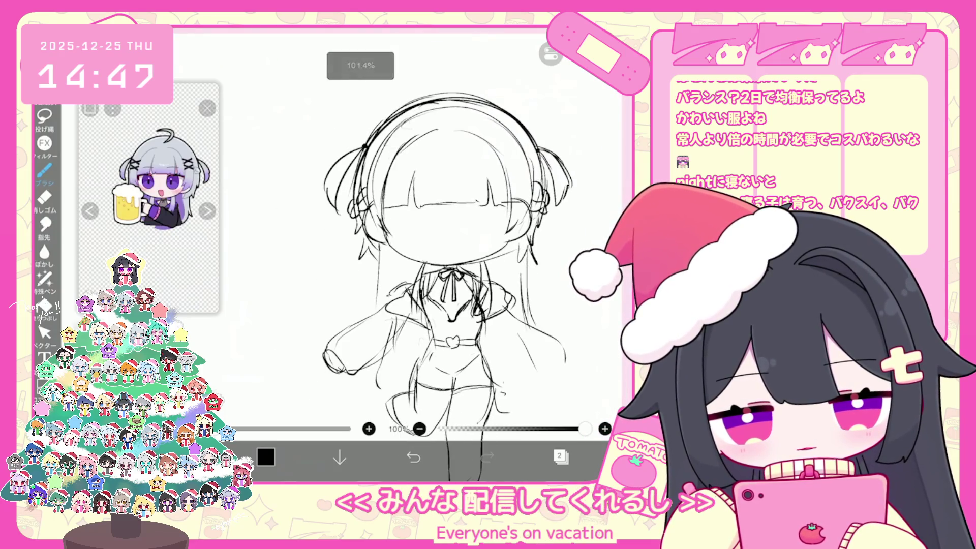
Replace the long left strand with a shorter one and show the layer list.
left_click_drag(379, 257, 372, 316)
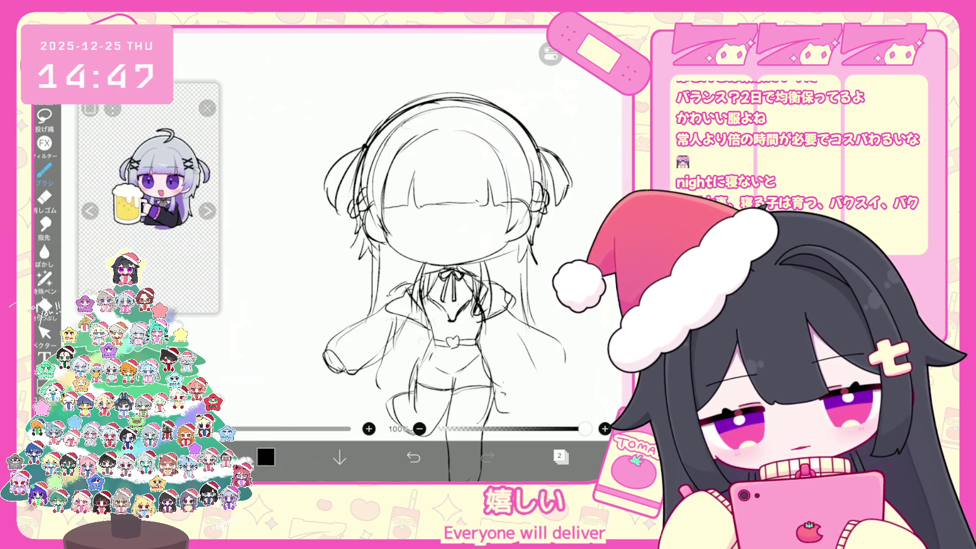
key("ctrl+z")
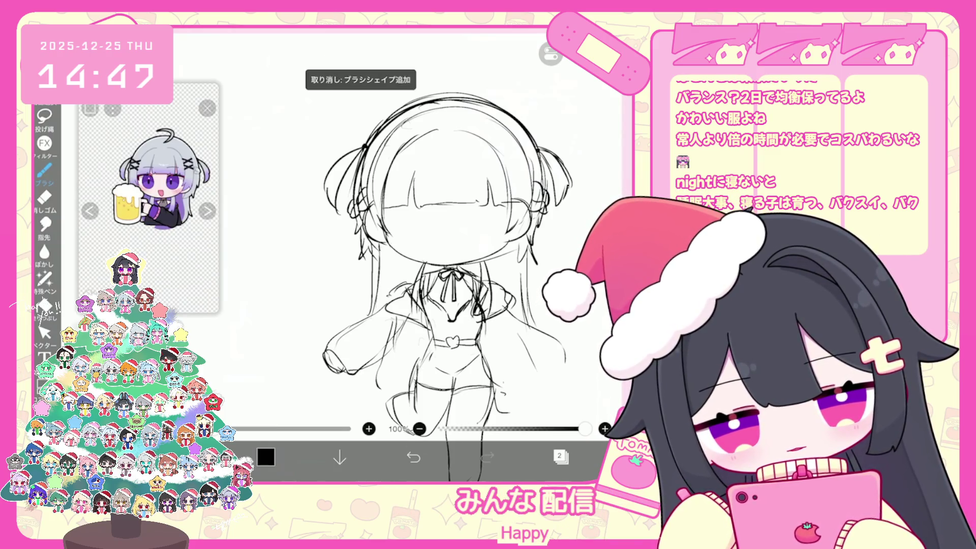
left_click_drag(354, 199, 350, 243)
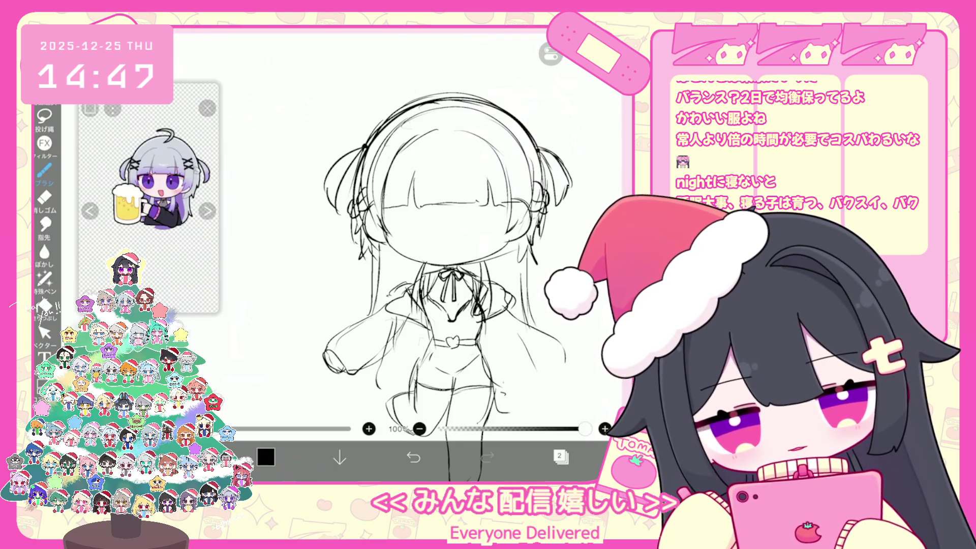
scroll(447, 275, "up", 1)
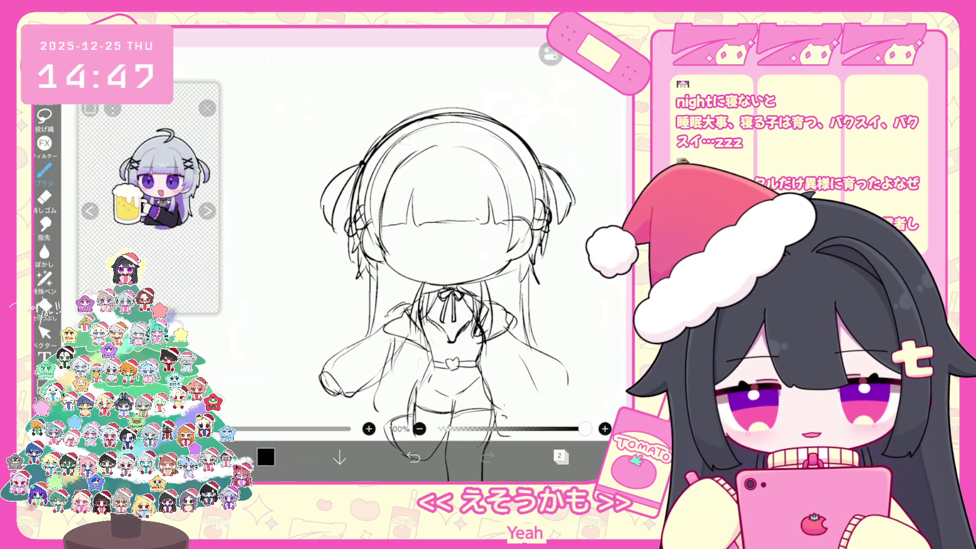
left_click(560, 456)
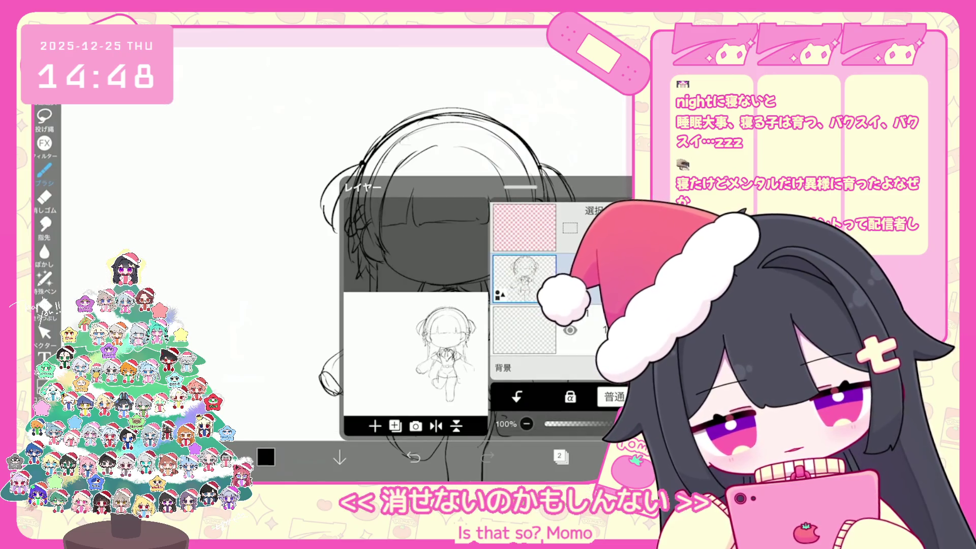
Add a new vector layer and try several left-eye strokes, undoing each unsatisfactory attempt.
left_click(561, 456)
scroll(437, 255, "up", 3)
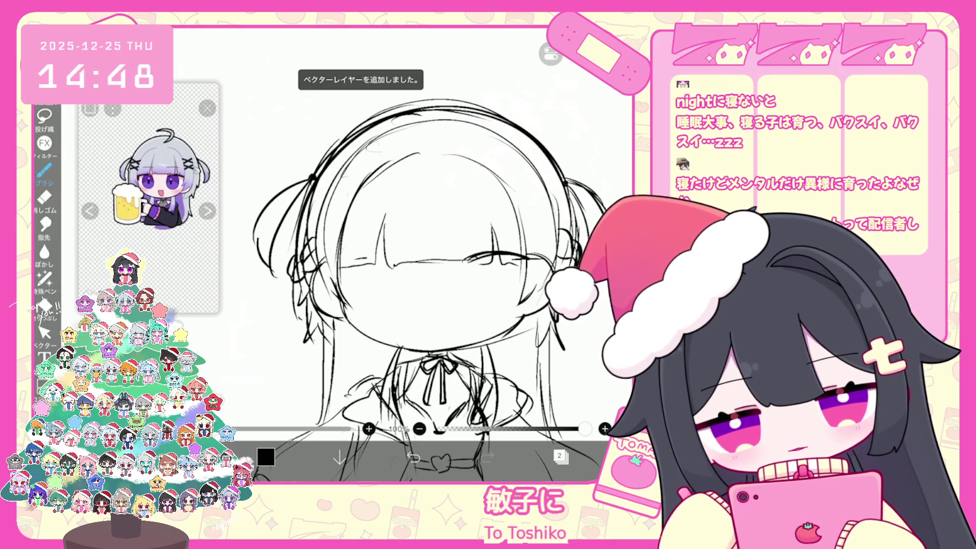
mouse_move(339, 262)
left_mouse_down()
mouse_move(399, 260)
mouse_move(376, 277)
left_mouse_up()
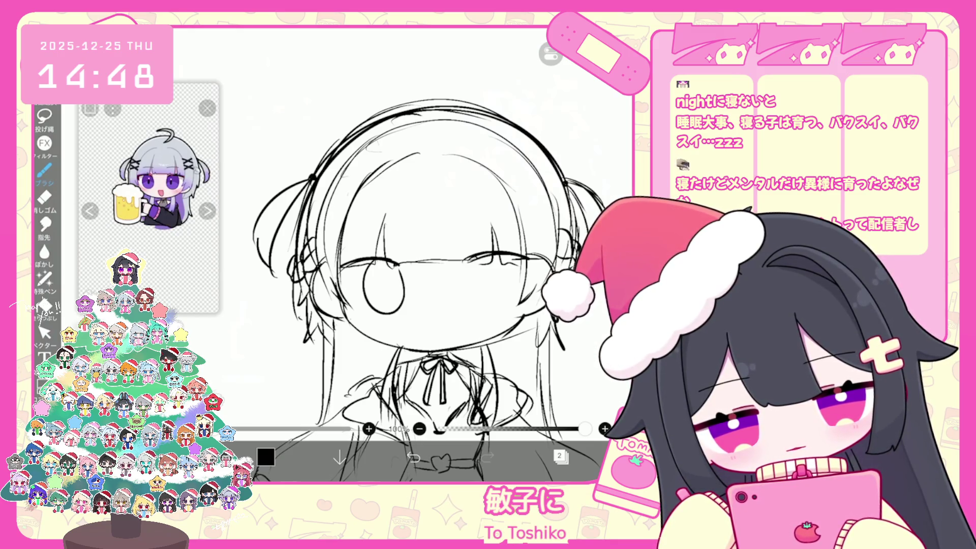
key("ctrl+z")
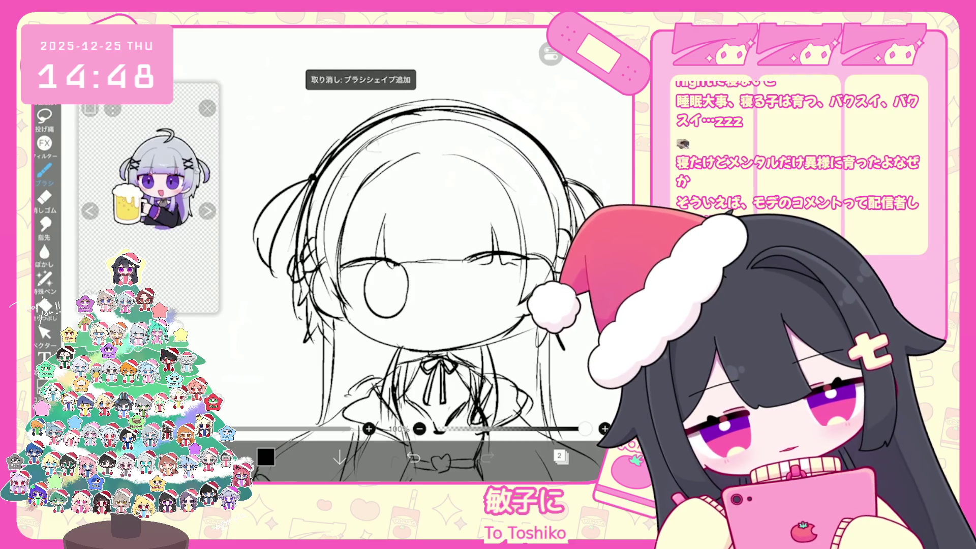
key("ctrl+z")
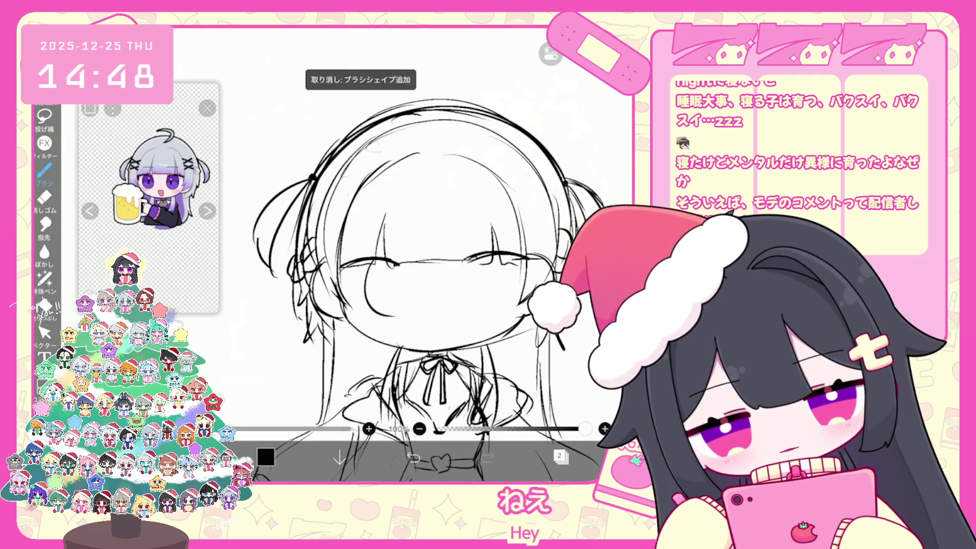
left_click_drag(396, 297, 410, 313)
key("ctrl+z")
mouse_move(360, 262)
left_mouse_down()
mouse_move(373, 295)
mouse_move(406, 275)
mouse_move(385, 263)
left_mouse_up()
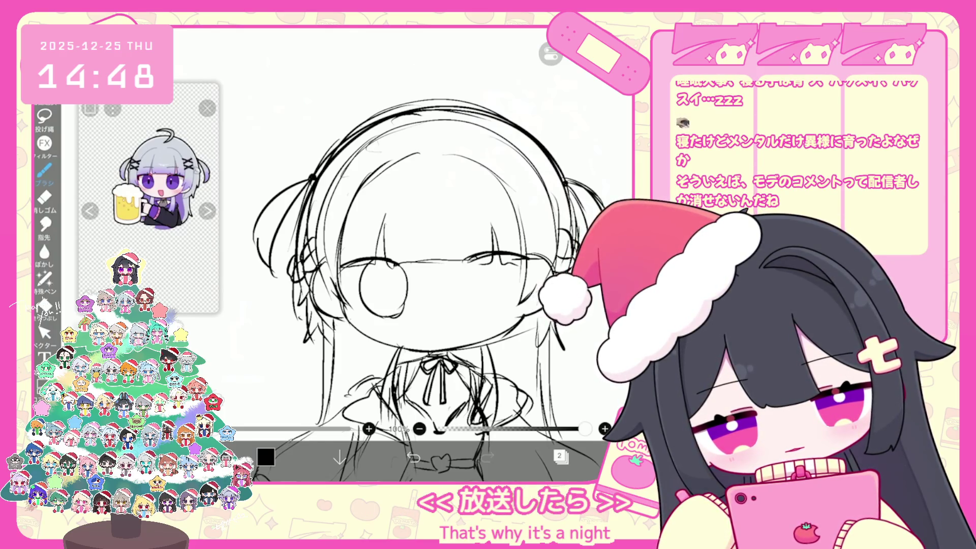
key("ctrl+z")
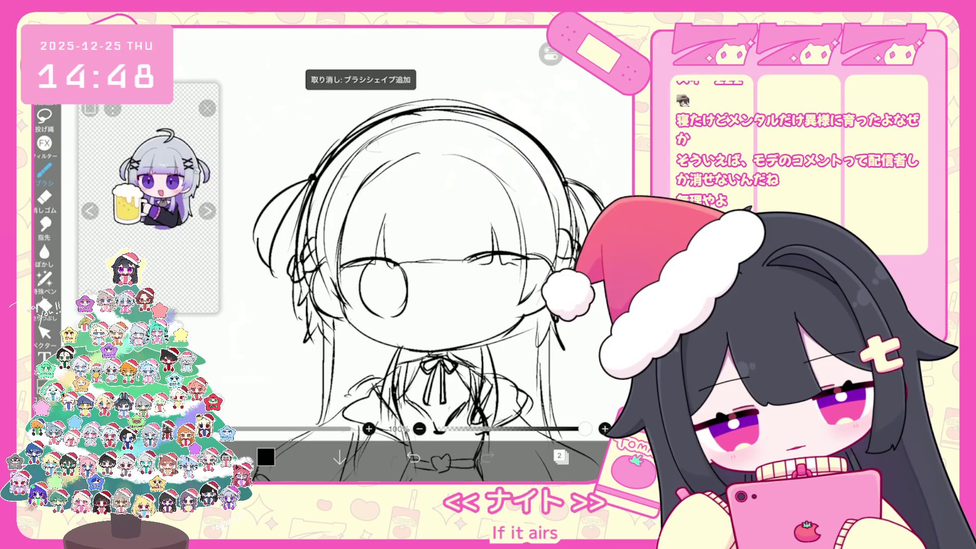
key("ctrl+z")
Draw round circles for the left and right eyes, then undo both.
scroll(432, 265, "up", 3)
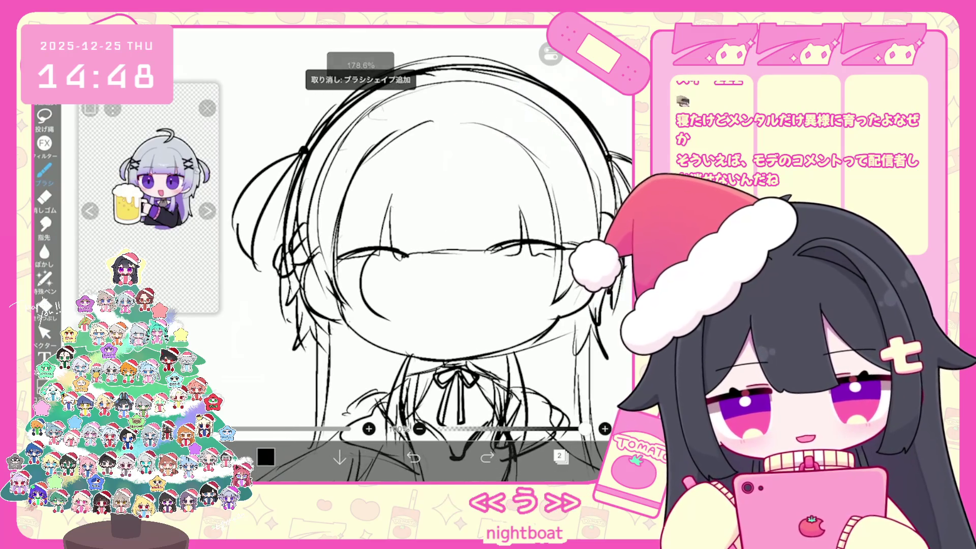
left_click_drag(367, 264, 416, 274)
mouse_move(508, 247)
left_mouse_down()
mouse_move(483, 300)
mouse_move(511, 249)
left_mouse_up()
left_click(207, 108)
left_click(583, 66)
key("ctrl+z")
key("ctrl+z")
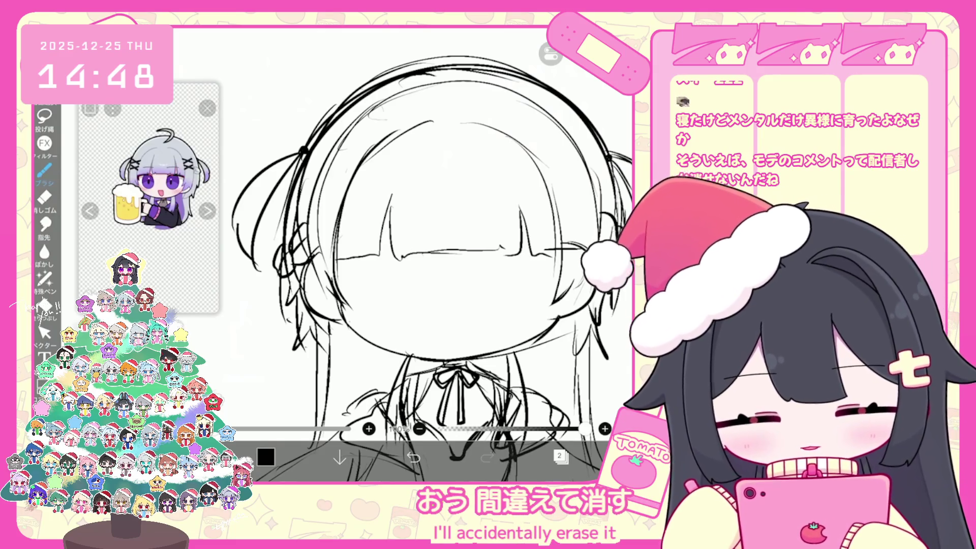
Try closed-eye curves over both eyes, then undo the last curve.
left_click_drag(482, 259, 513, 249)
left_click_drag(352, 263, 415, 255)
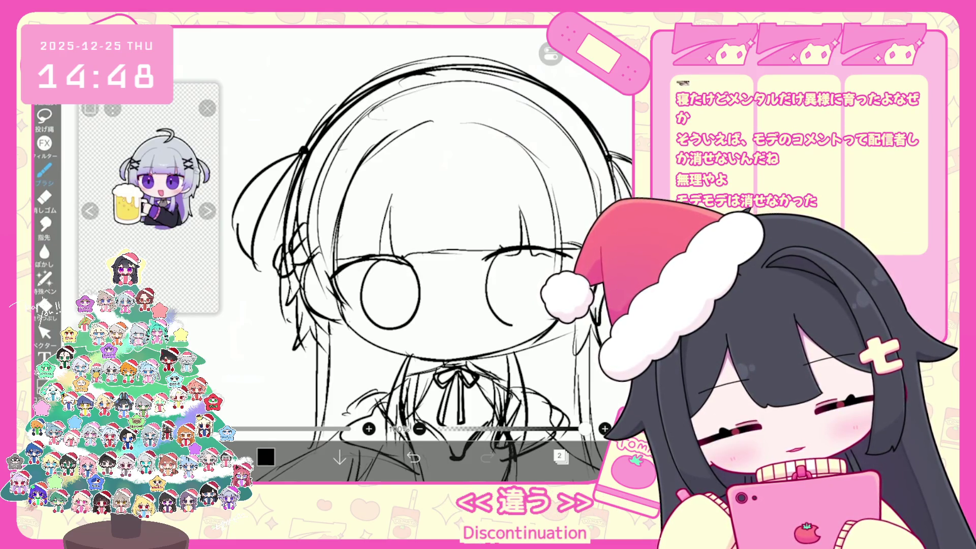
scroll(414, 254, "up", 2)
key("ctrl+z")
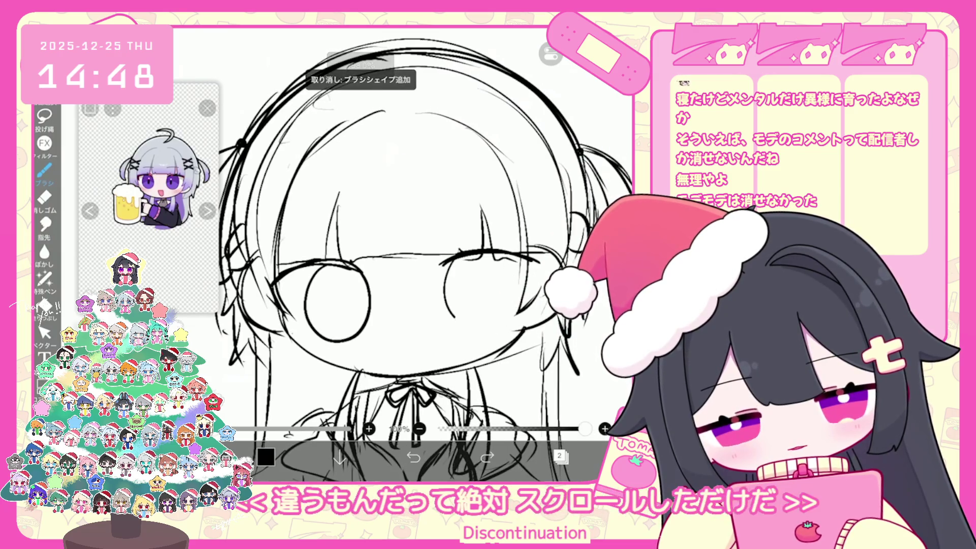
Draw the right eye as a large round circle, redrawing it once.
left_click_drag(508, 310, 458, 337)
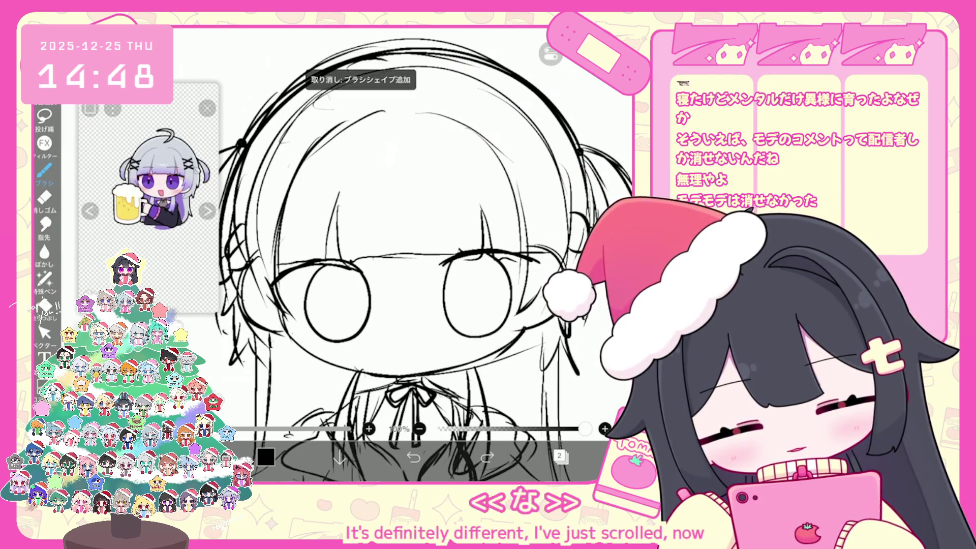
left_click_drag(452, 262, 437, 297)
left_click_drag(506, 282, 481, 340)
key("ctrl+z")
mouse_move(452, 261)
left_mouse_down()
mouse_move(486, 339)
mouse_move(496, 255)
left_mouse_up()
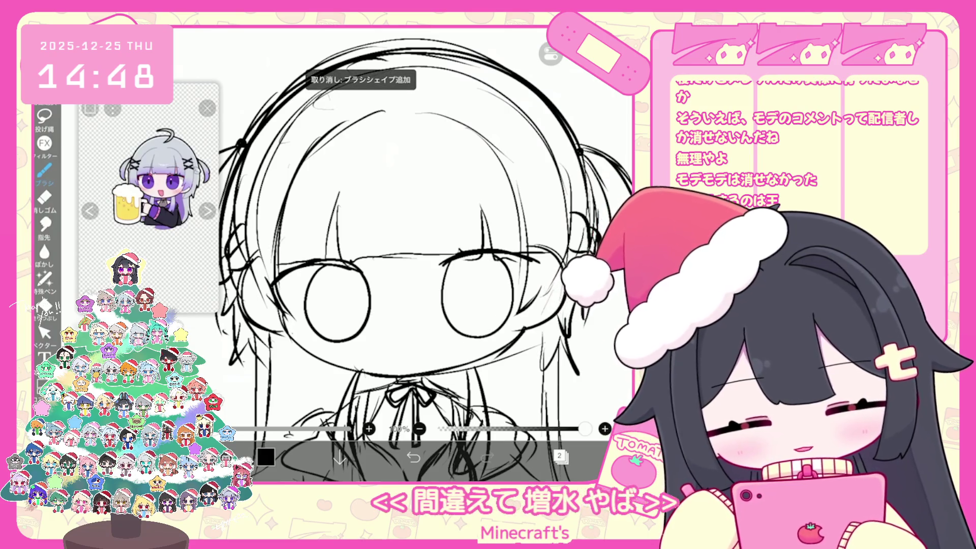
left_click(45, 333)
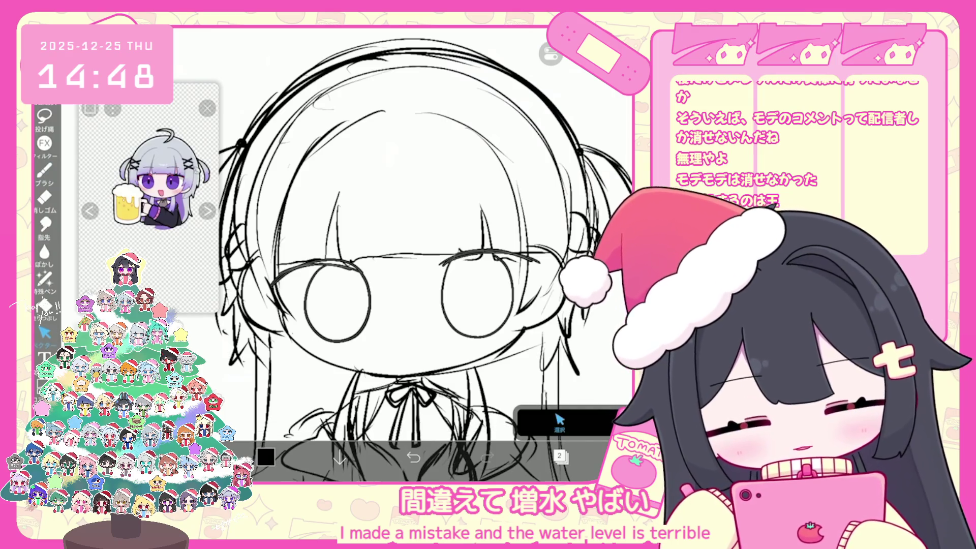
Nudge the right eye circle, then box-select both eye circles and deselect them.
left_click(436, 294)
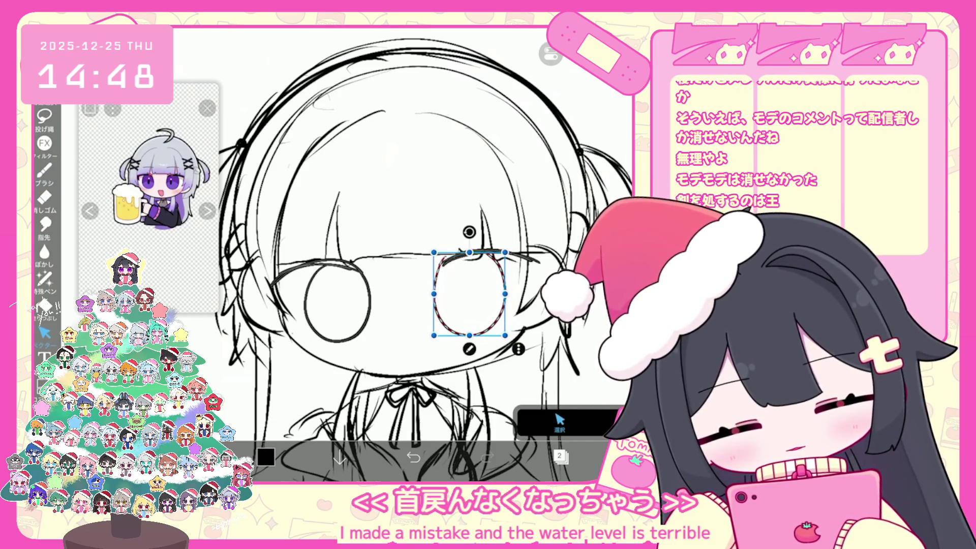
key("Escape")
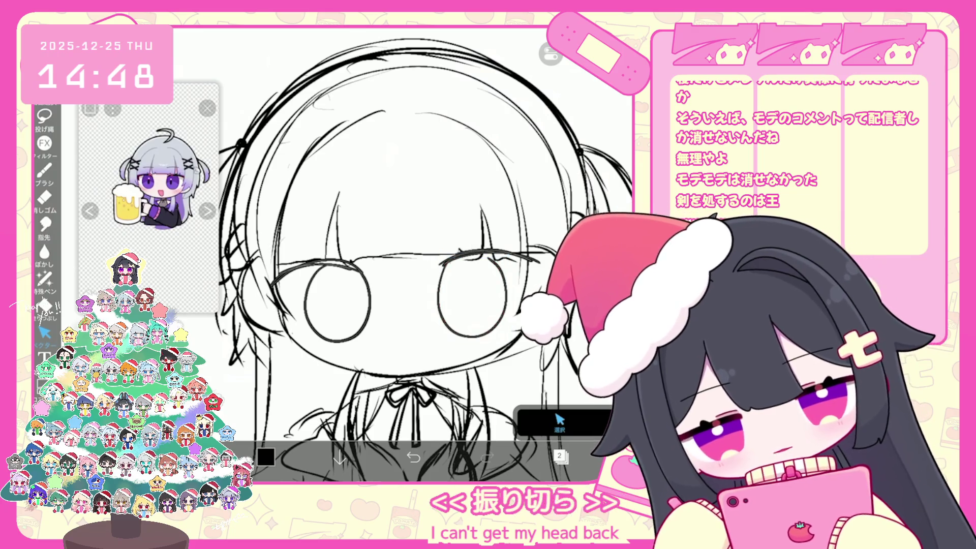
left_click_drag(267, 218, 537, 362)
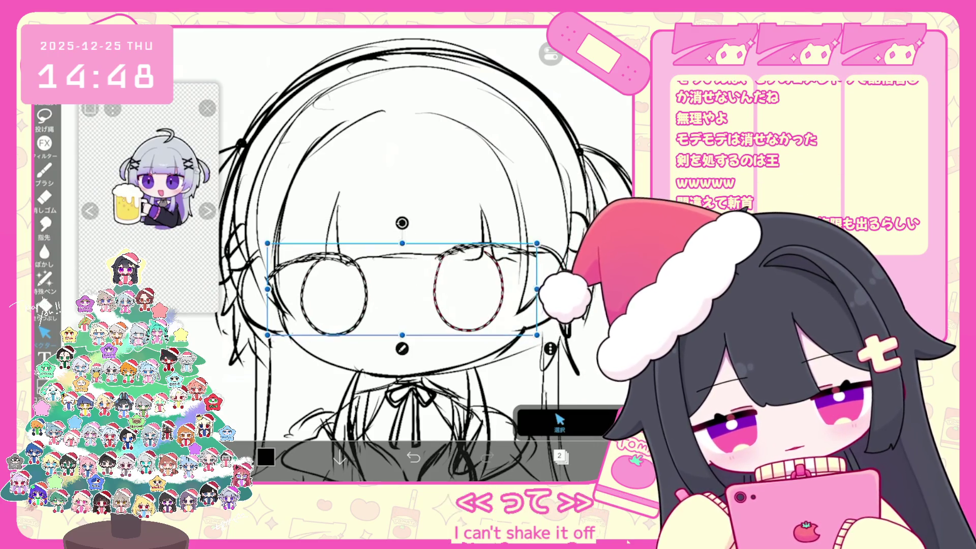
key("Escape")
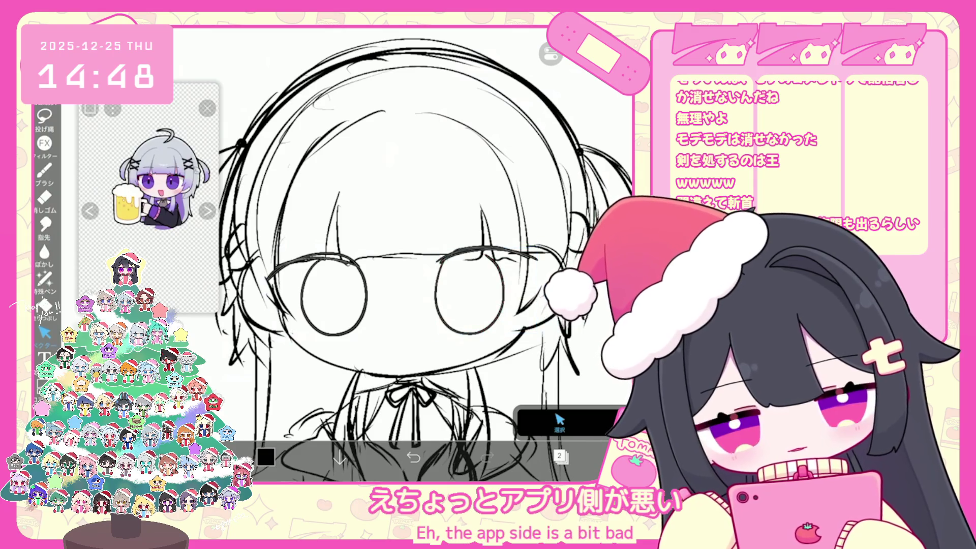
With the Brush, add thick upper lashes and a small mouth, undoing the last stroke.
left_click(44, 172)
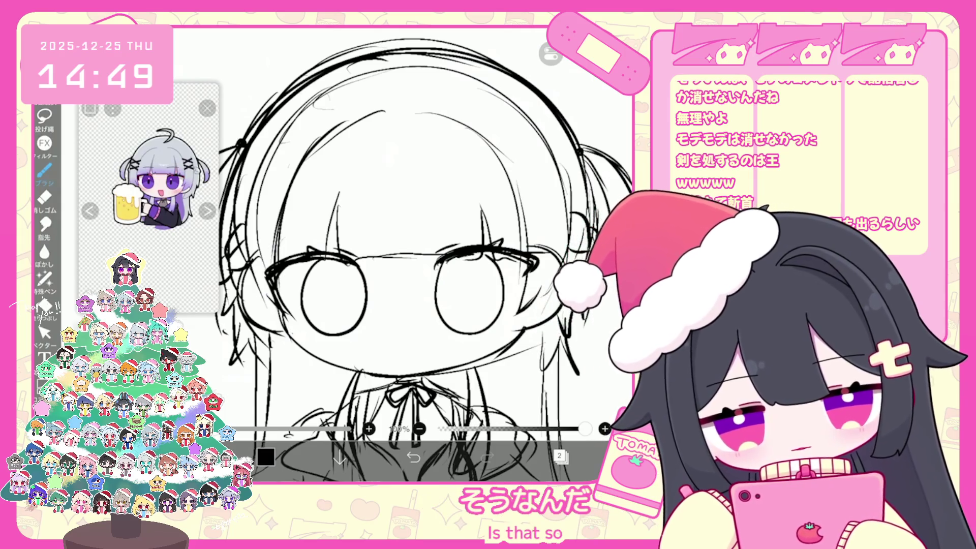
scroll(458, 254, "down", 3)
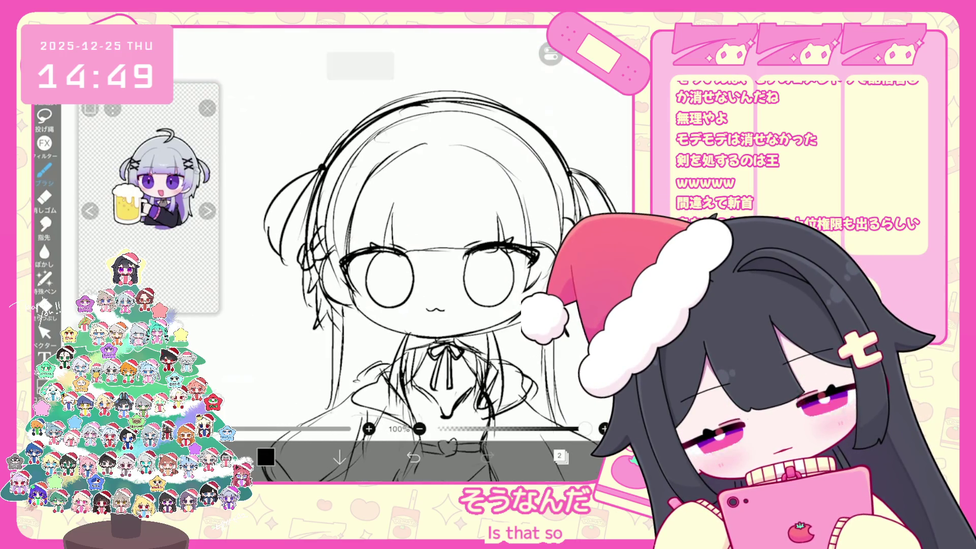
left_click(414, 458)
Add a new layer, then box-select the figure's body strokes.
scroll(457, 280, "down", 3)
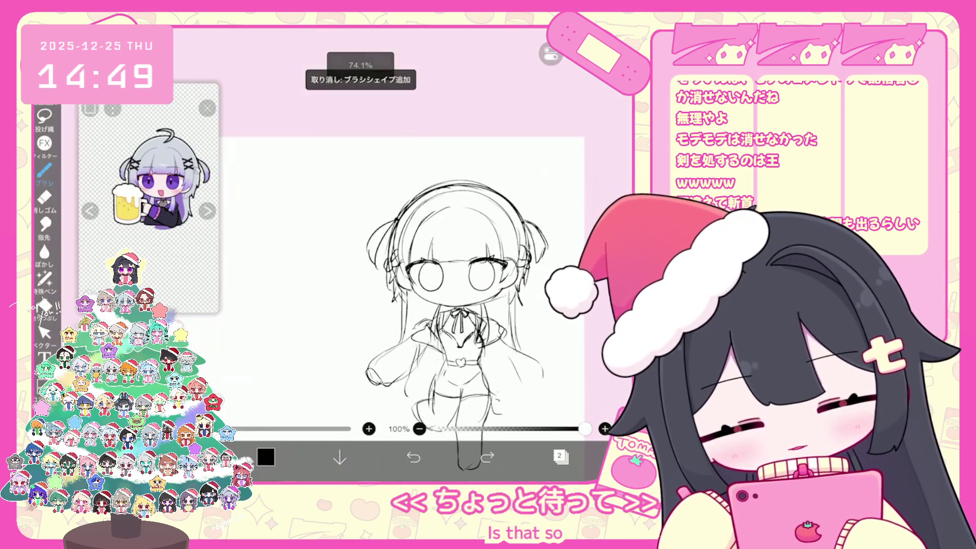
left_click(561, 456)
left_click(377, 423)
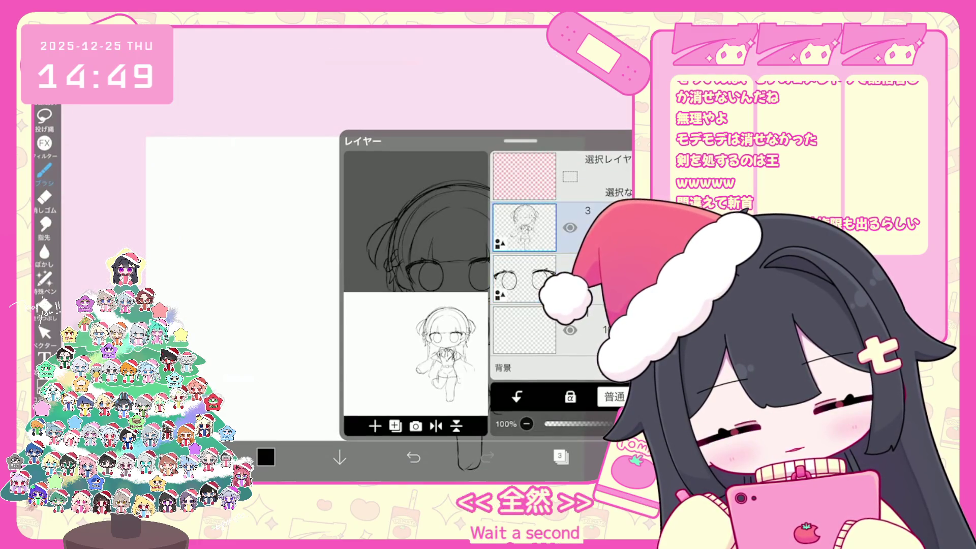
left_click(561, 457)
left_click(44, 333)
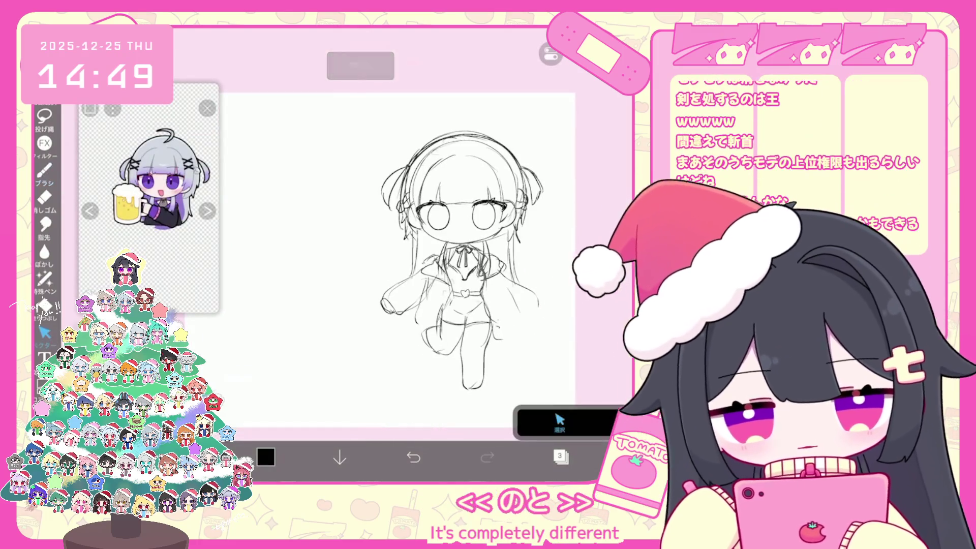
left_click_drag(368, 340, 432, 377)
left_click_drag(432, 339, 553, 265)
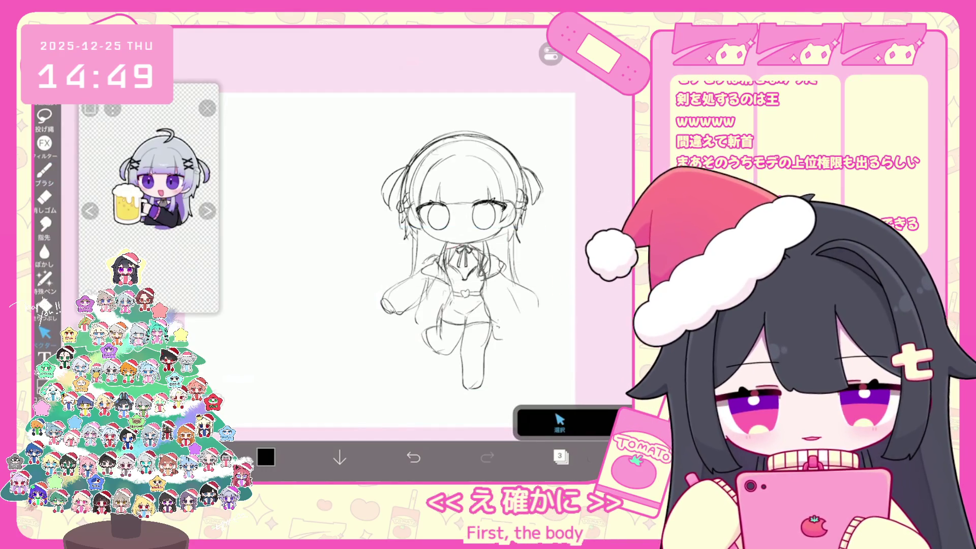
Sketch crossed swords left of the girl, undoing the stray blade and X marks.
left_click(45, 170)
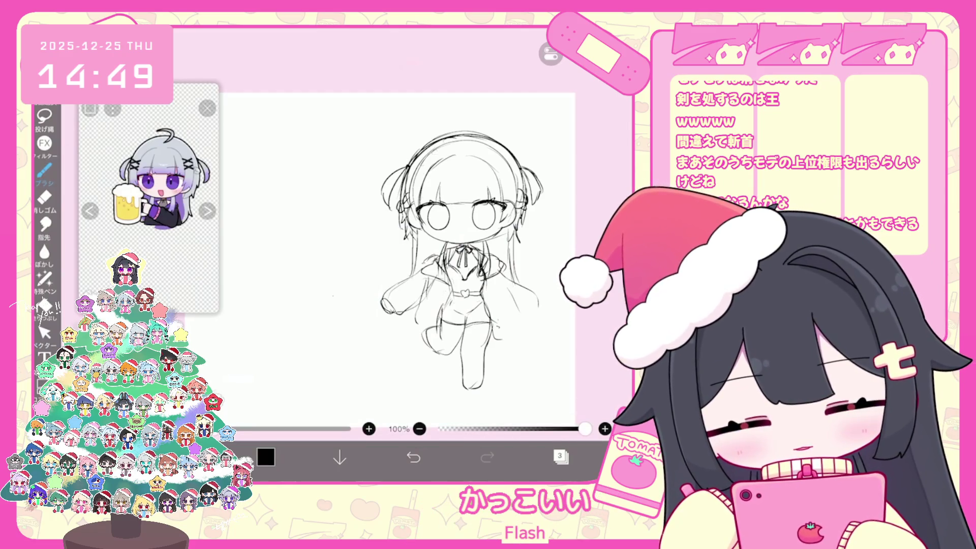
mouse_move(330, 295)
left_mouse_down()
mouse_move(350, 254)
mouse_move(377, 283)
left_mouse_up()
left_click(414, 458)
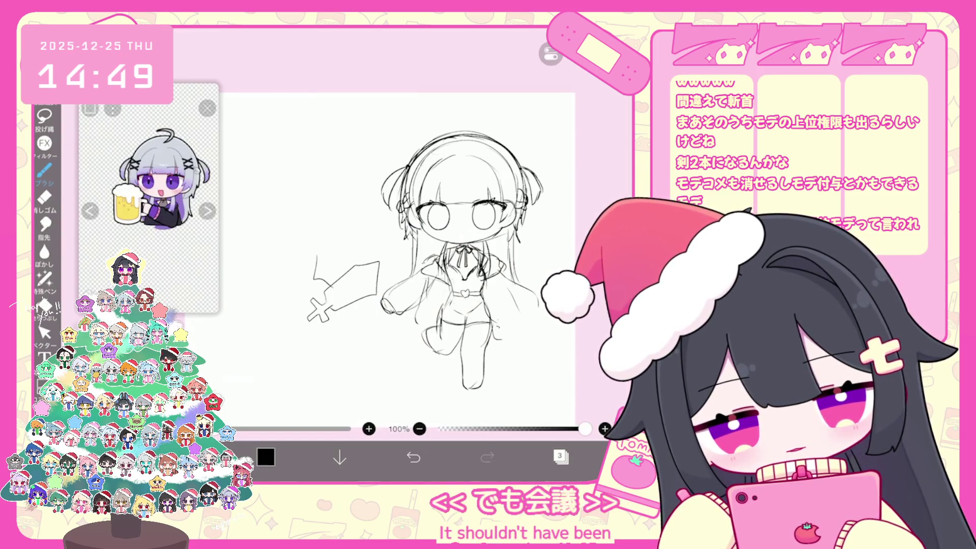
key("ctrl+z")
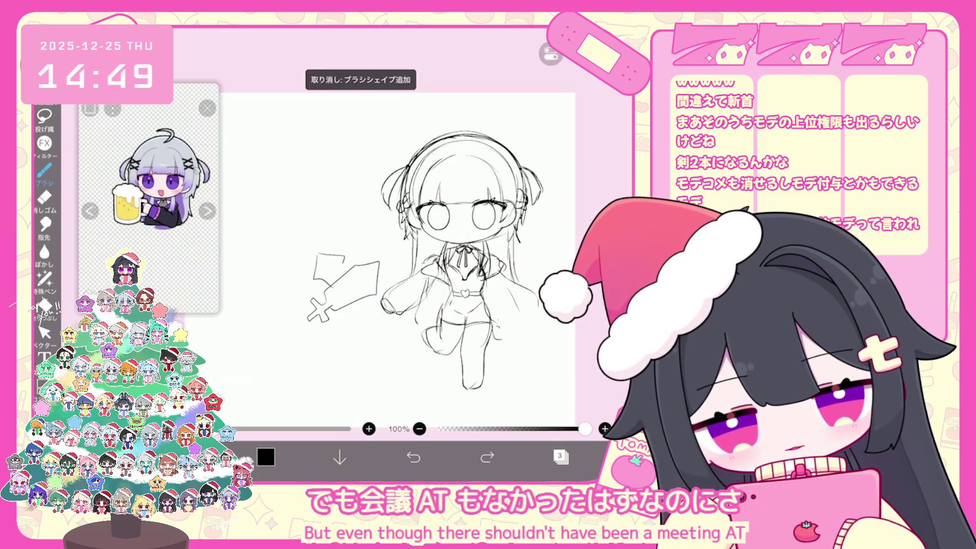
left_click_drag(362, 307, 371, 316)
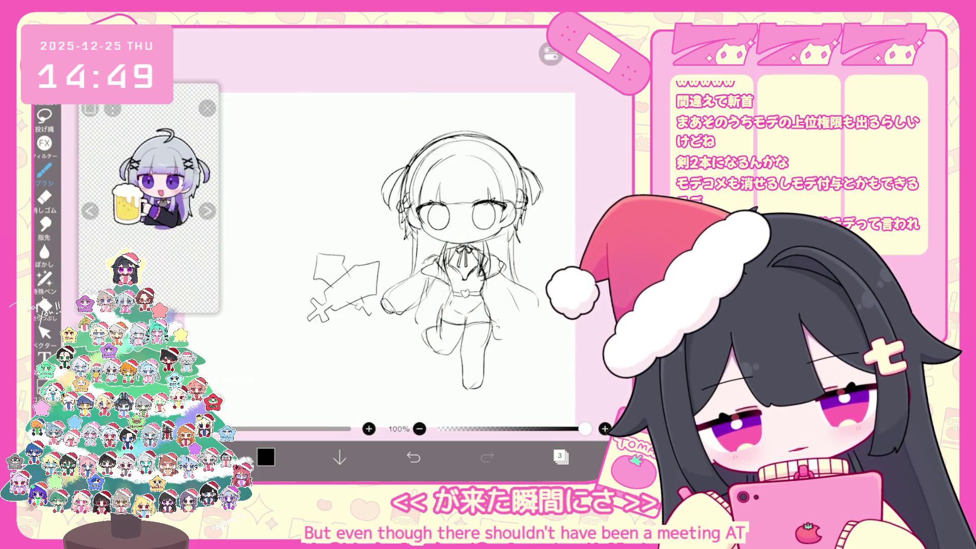
scroll(433, 229, "up", 3)
left_click_drag(357, 368, 392, 389)
left_click_drag(390, 367, 363, 401)
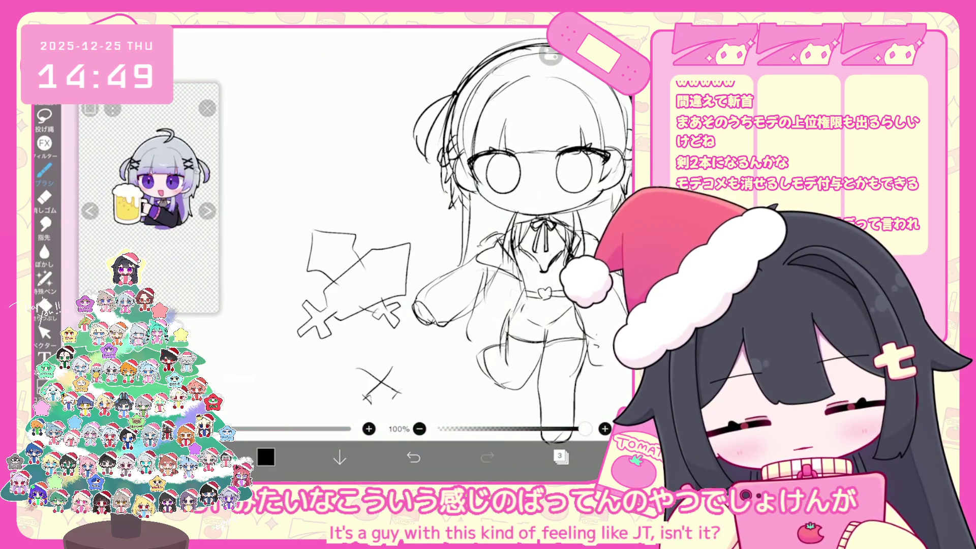
key("ctrl+z")
key("ctrl+z")
key("ctrl+z")
Select the crossed swords sketch and open the layer list.
left_click(45, 333)
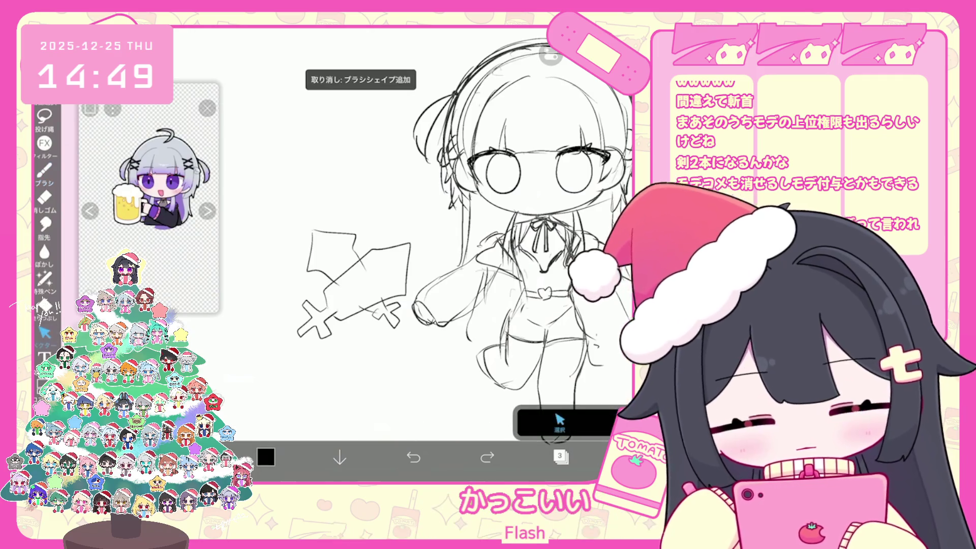
left_click_drag(252, 362, 415, 224)
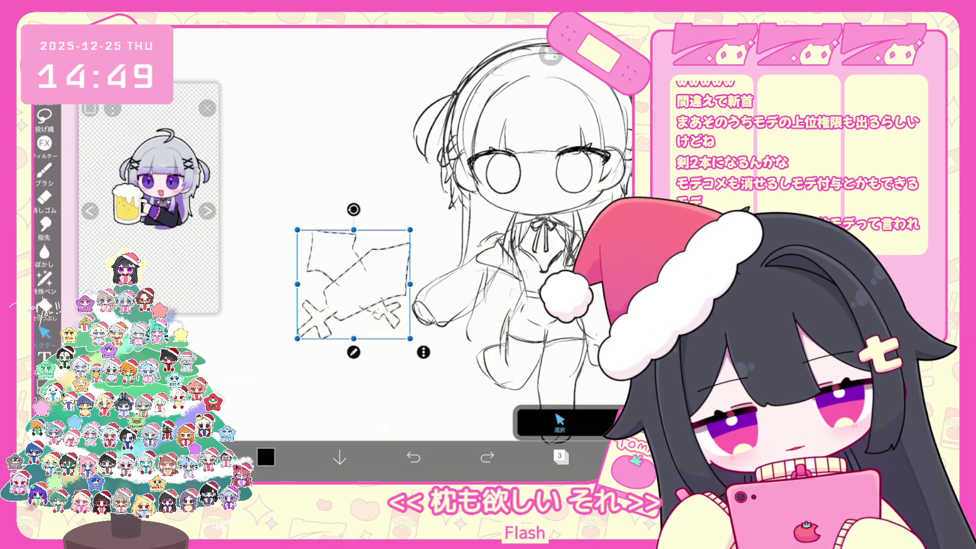
left_click(561, 456)
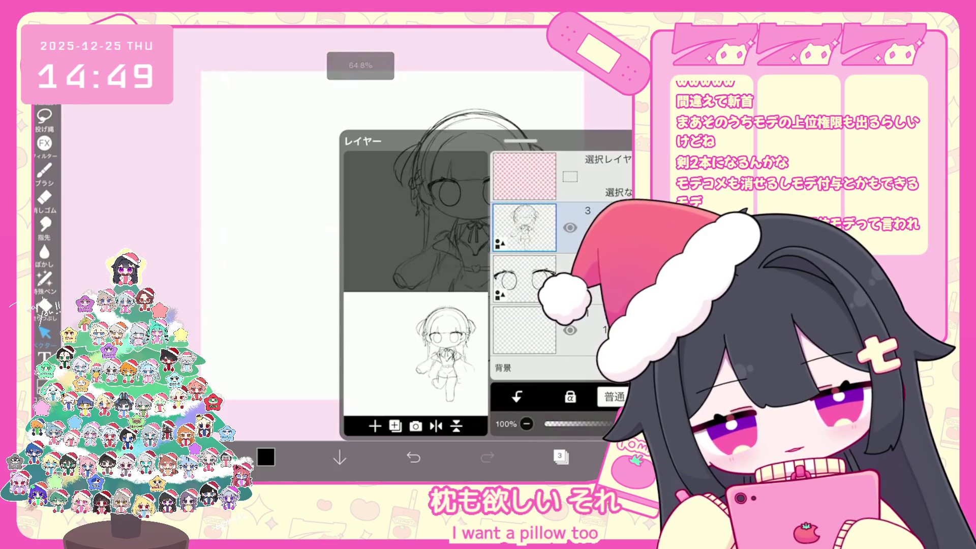
Select the girl's lower body strokes and shrink them slightly.
left_click(561, 456)
left_click_drag(359, 372, 551, 220)
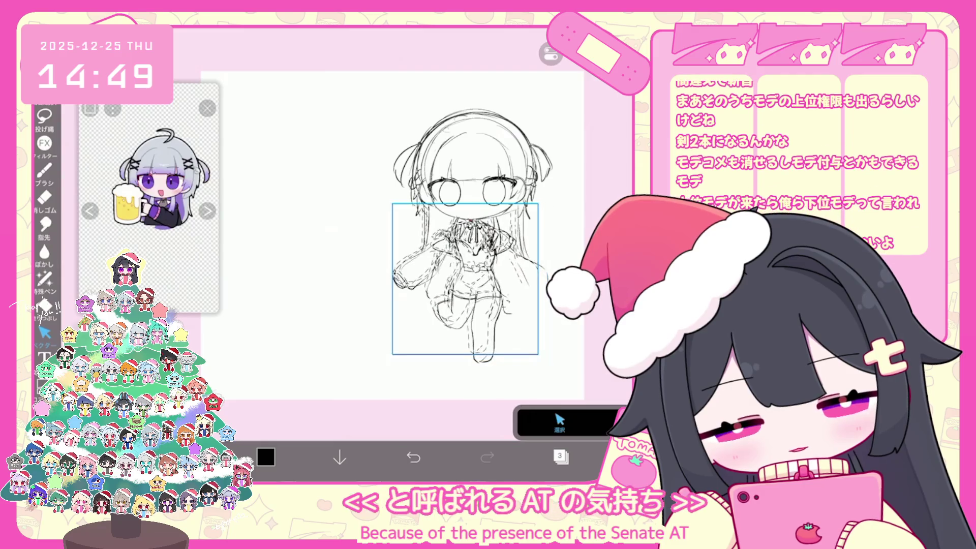
left_click_drag(465, 354, 466, 339)
scroll(465, 229, "up", 1)
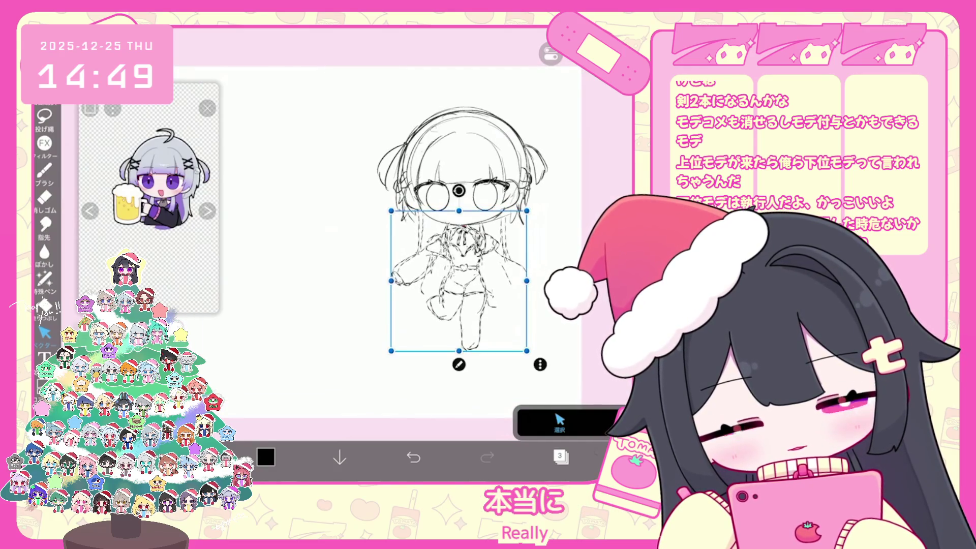
key("Return")
scroll(463, 228, "down", 1)
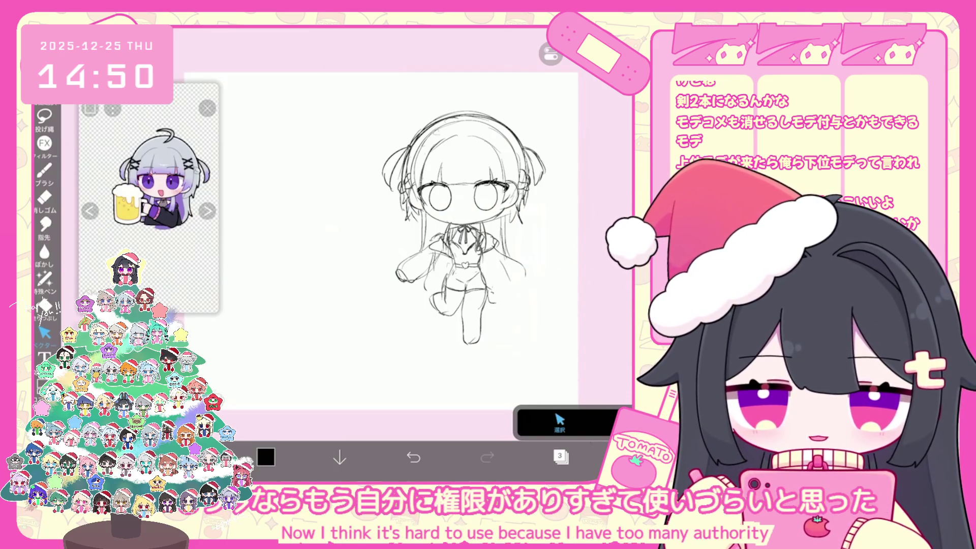
Switch the reference image to the silver-haired girl.
left_click(45, 170)
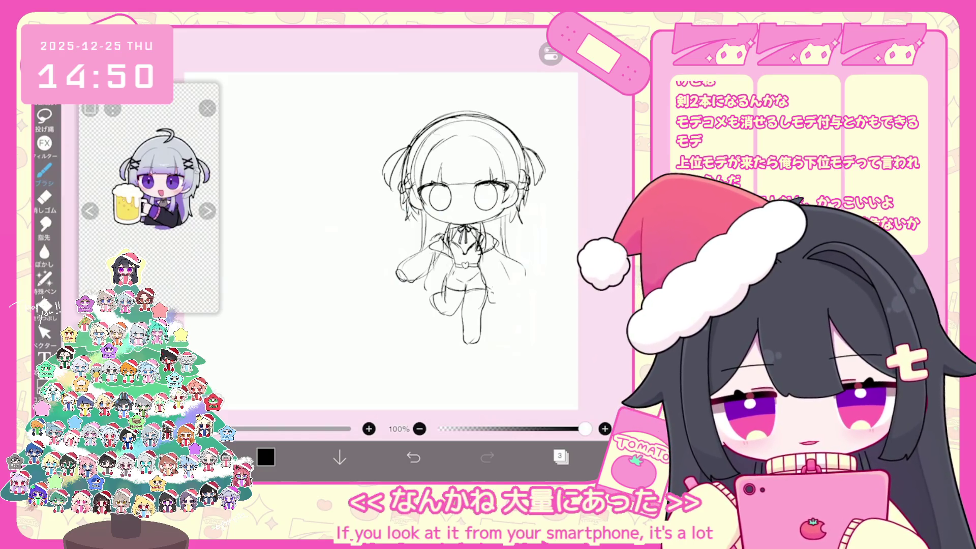
scroll(397, 213, "up", 2)
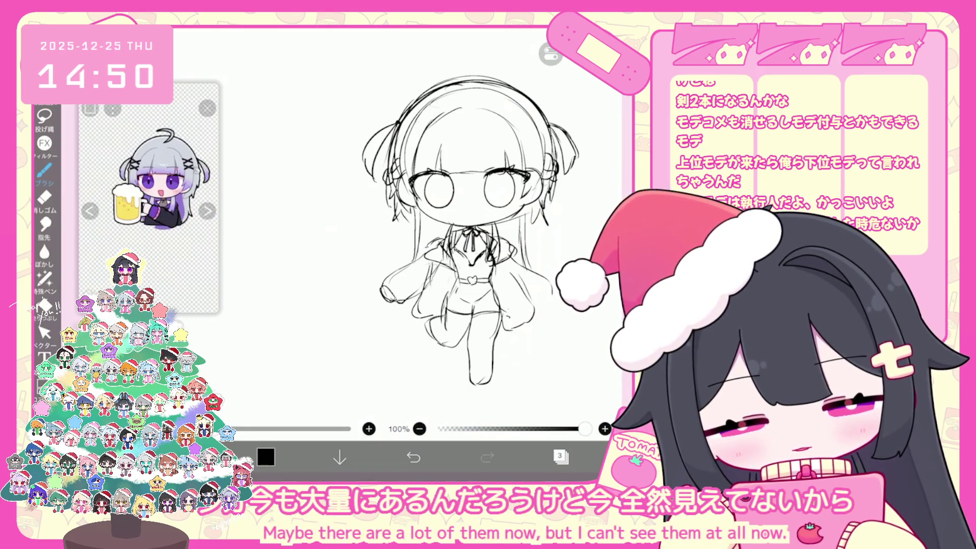
scroll(438, 229, "down", 2)
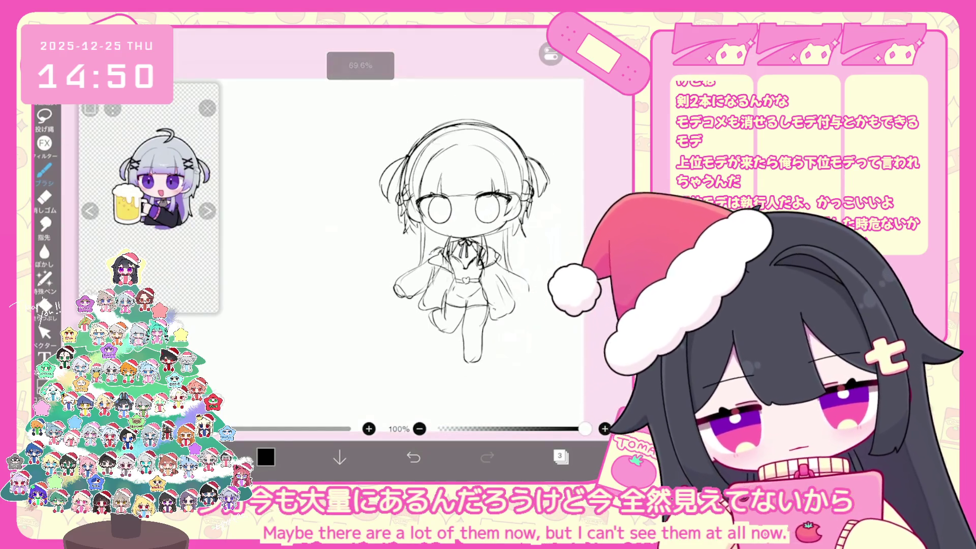
left_click(206, 211)
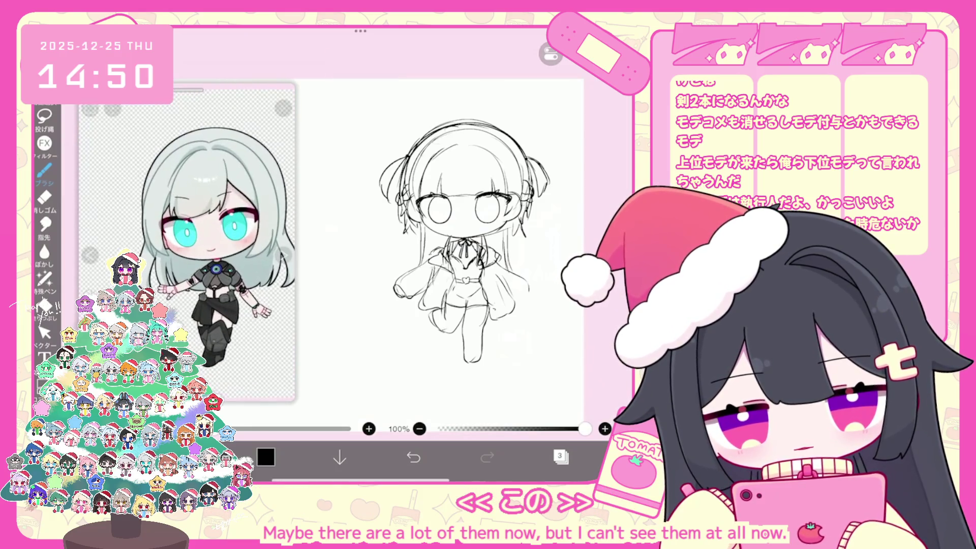
scroll(437, 244, "up", 2)
scroll(417, 244, "up", 1)
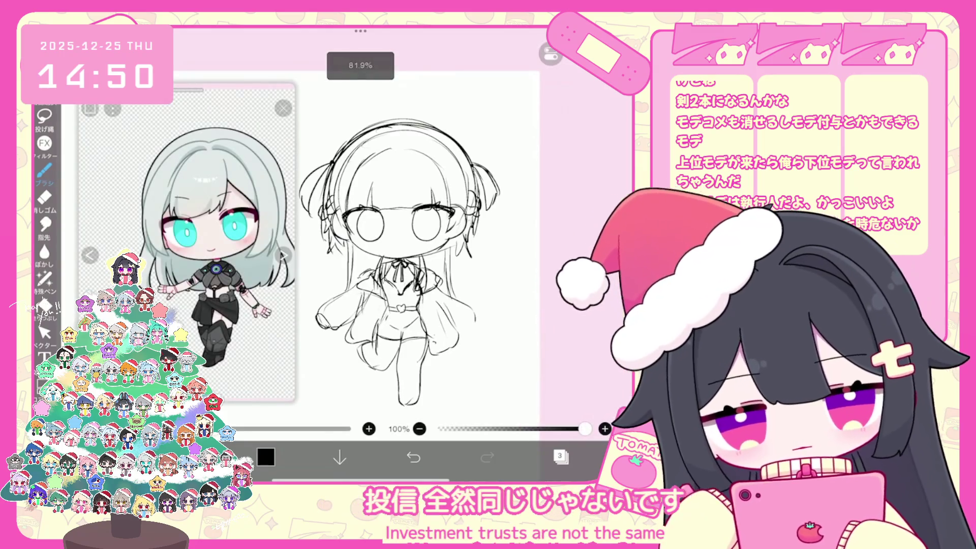
Move the body strokes slightly right and down and shrink them from the lower left.
left_click(44, 333)
left_click_drag(317, 389, 499, 262)
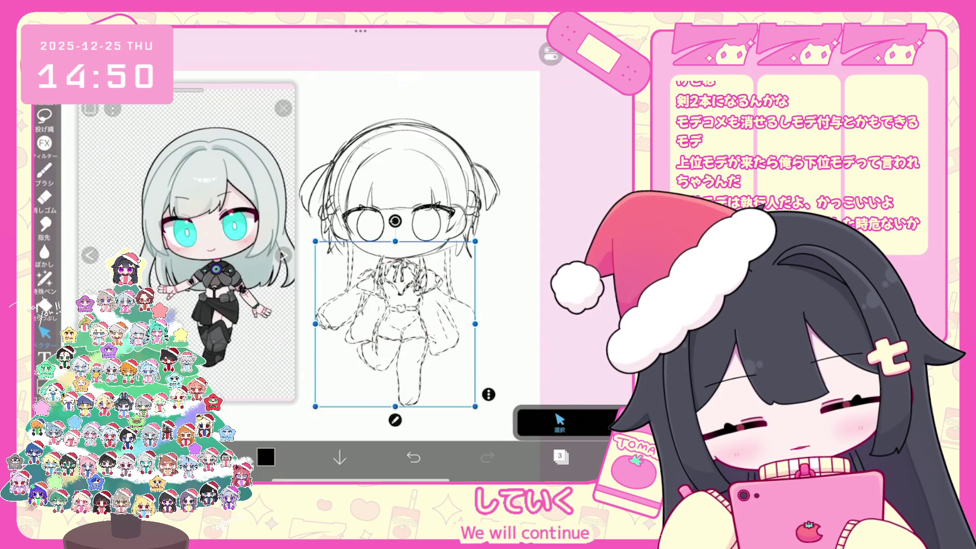
left_click_drag(393, 315, 395, 317)
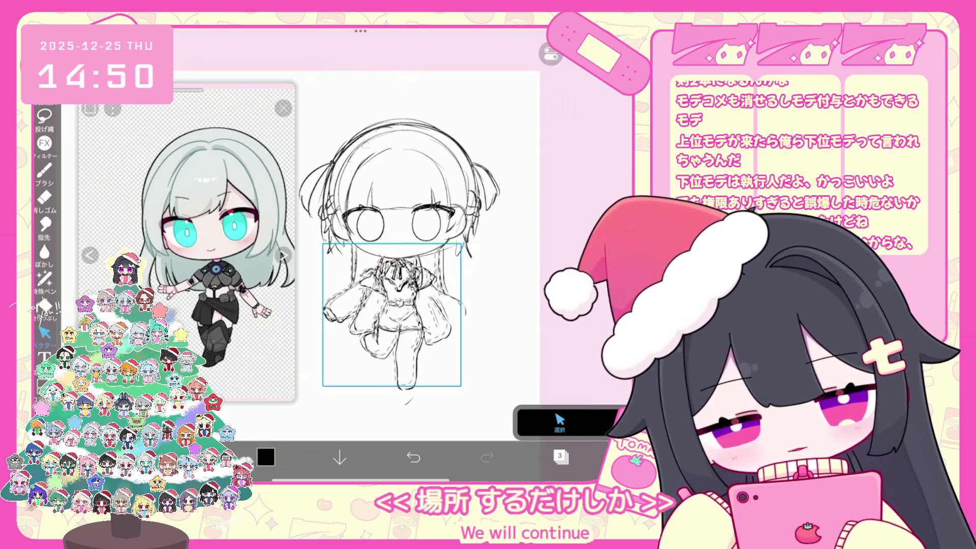
left_click_drag(323, 386, 327, 383)
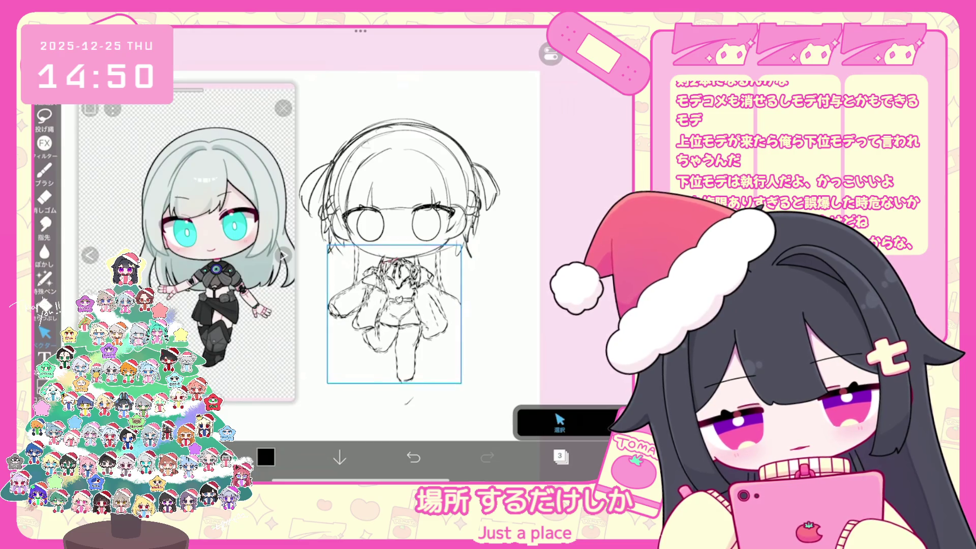
scroll(397, 244, "down", 2)
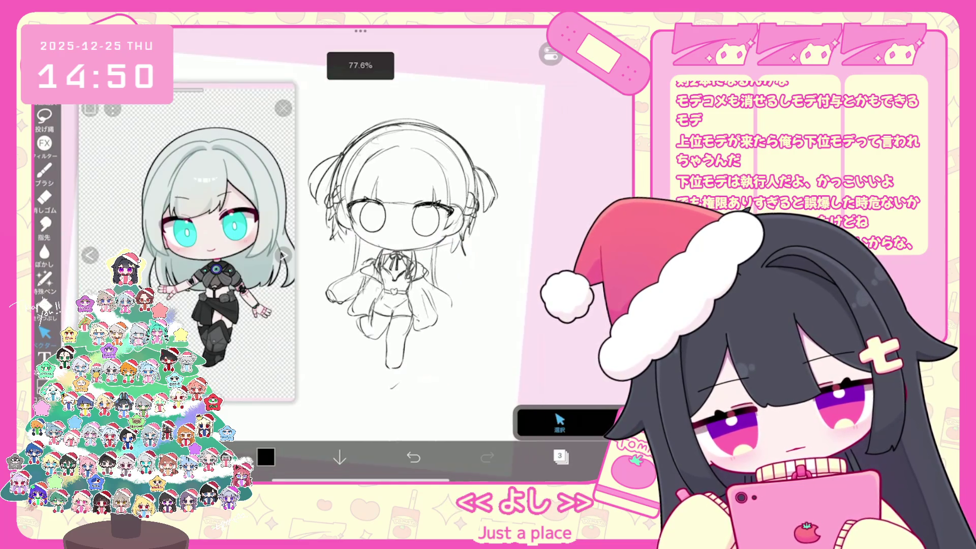
scroll(398, 253, "up", 2)
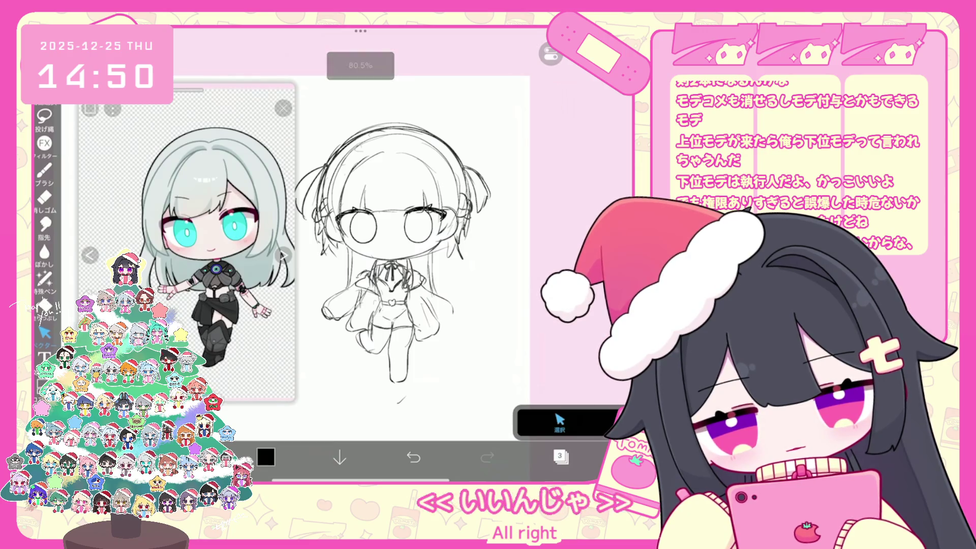
Switch the reference back to the beer-holding girl image.
left_click(283, 254)
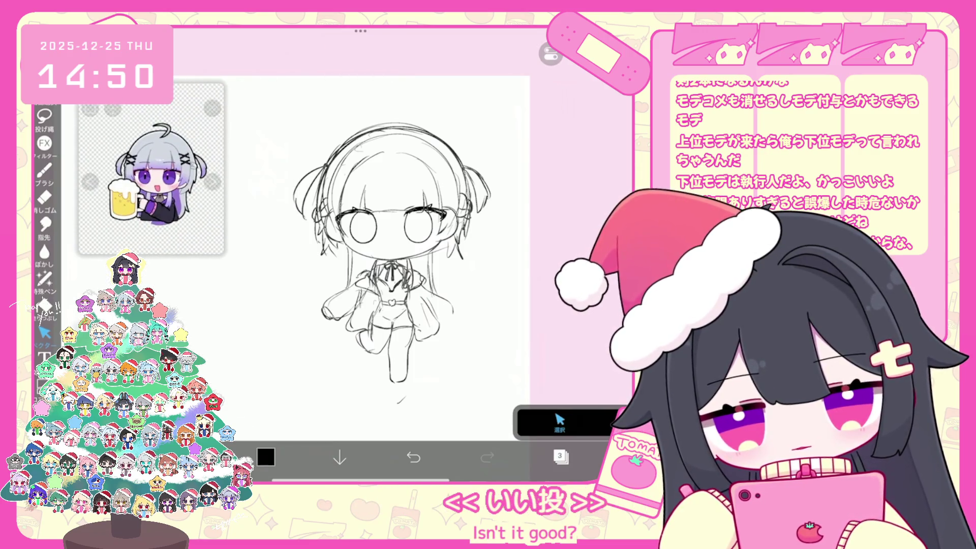
left_click(560, 456)
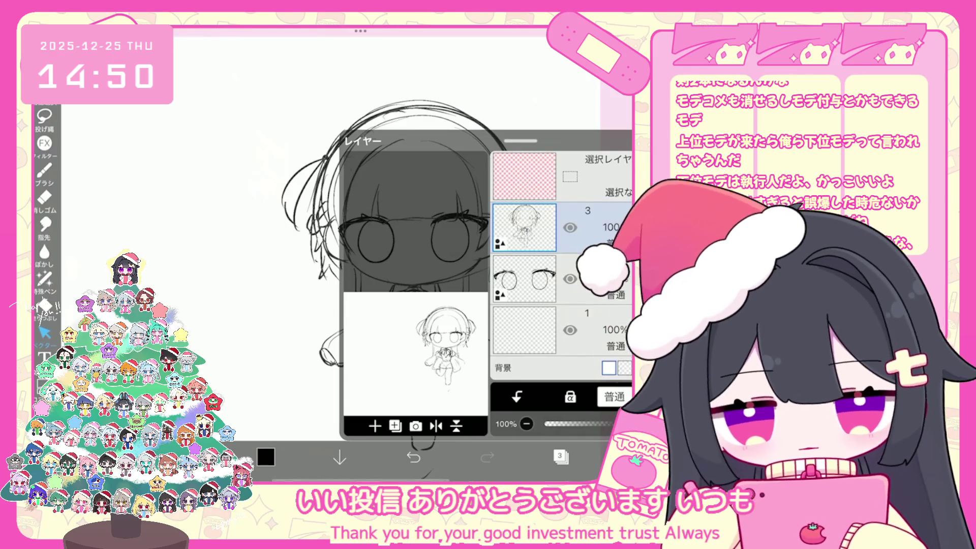
left_click(560, 456)
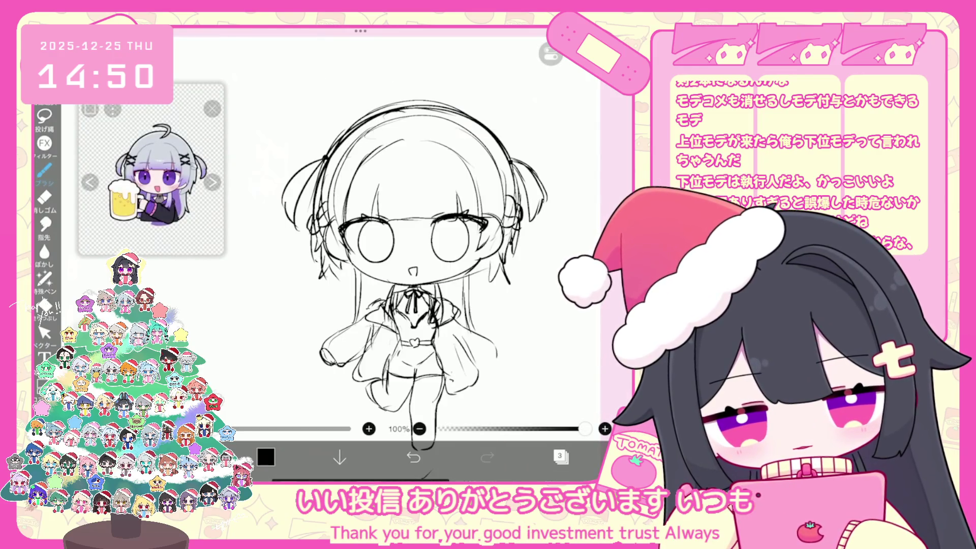
Remove the three most recent brush strokes with repeated undos.
left_click(560, 457)
left_click(560, 456)
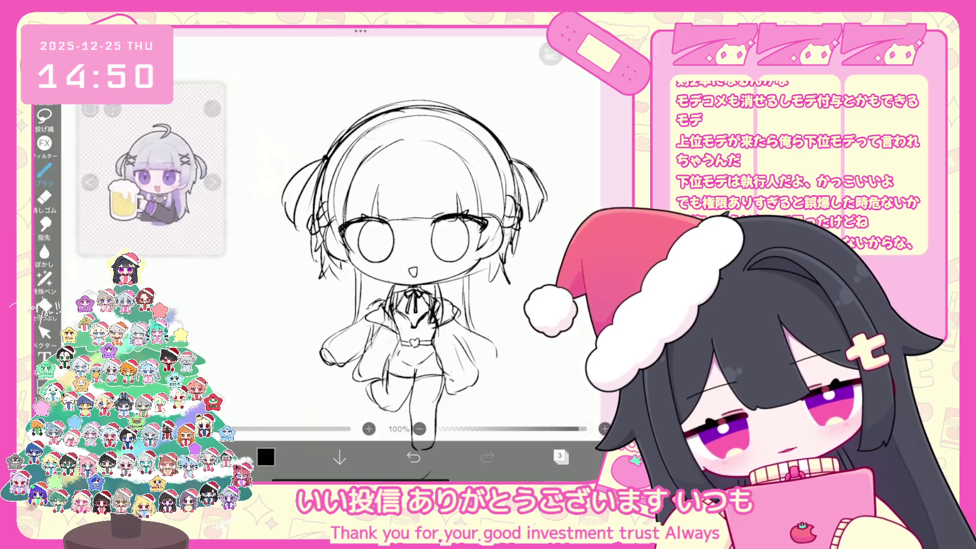
scroll(407, 254, "up", 2)
scroll(407, 254, "up", 1)
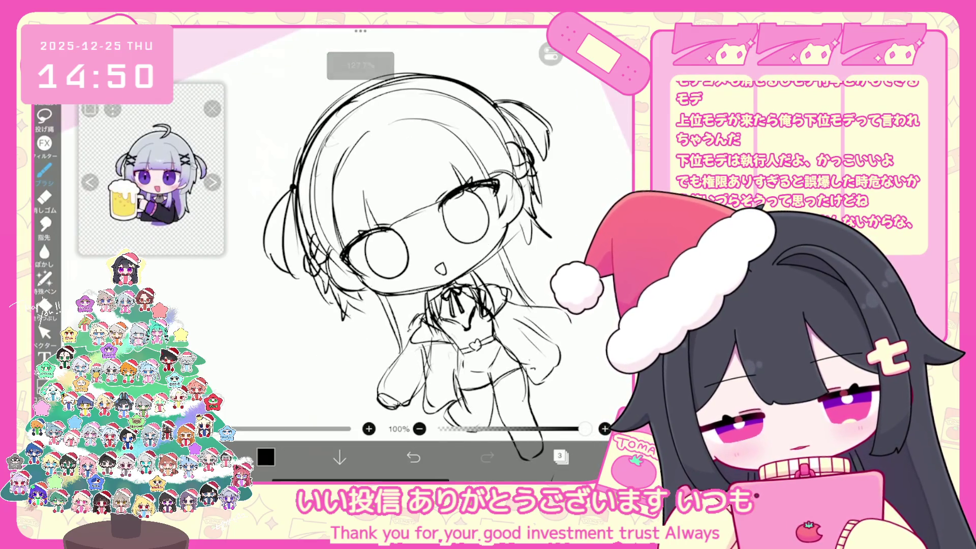
key("ctrl+z")
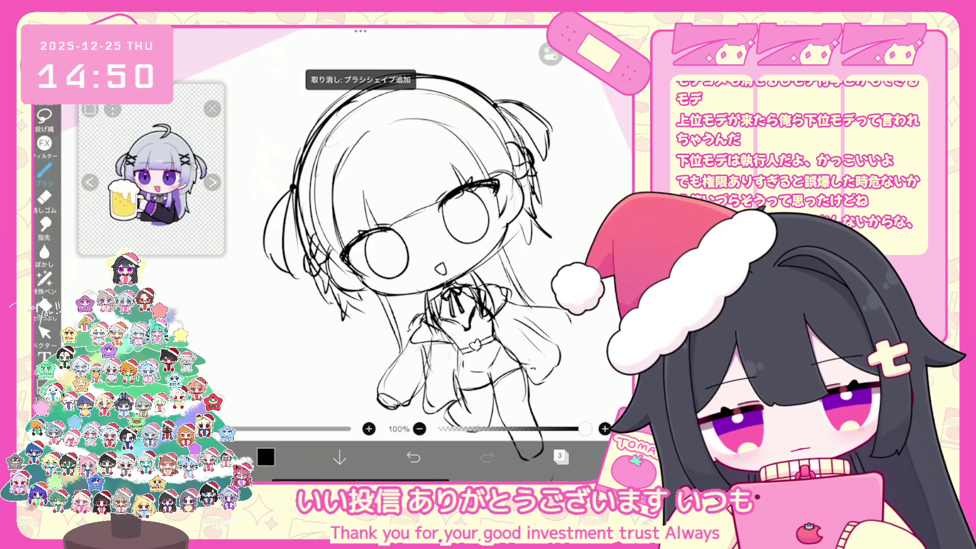
scroll(422, 239, "up", 2)
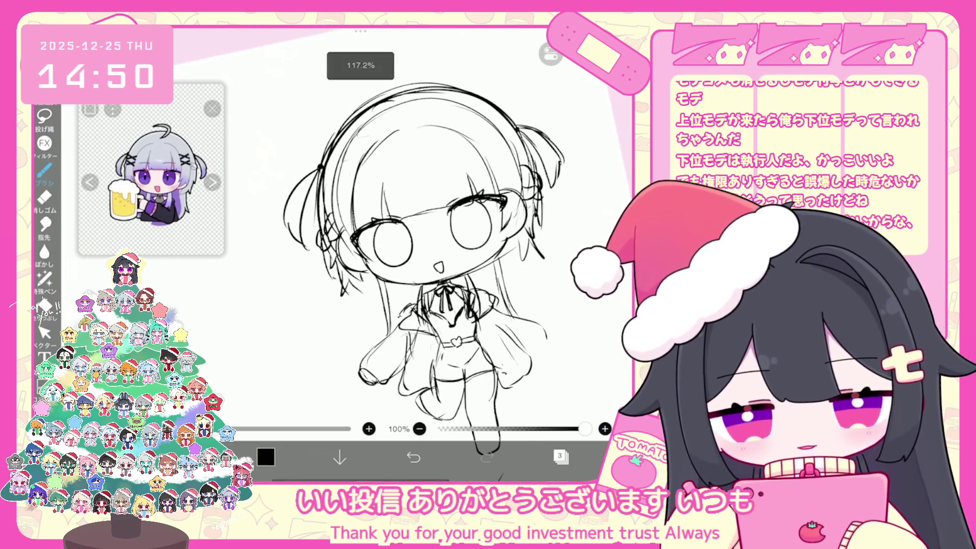
scroll(422, 239, "up", 2)
key("ctrl+z")
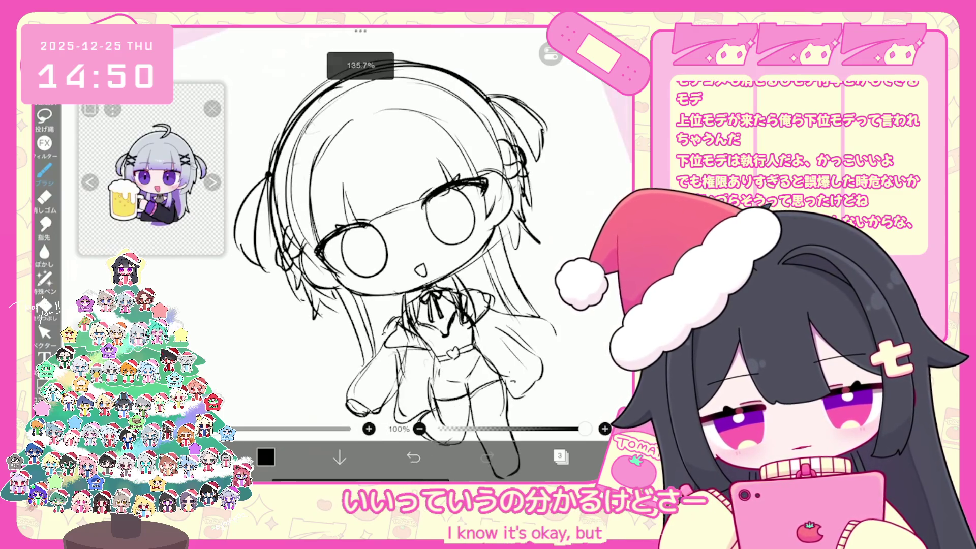
key("ctrl+z")
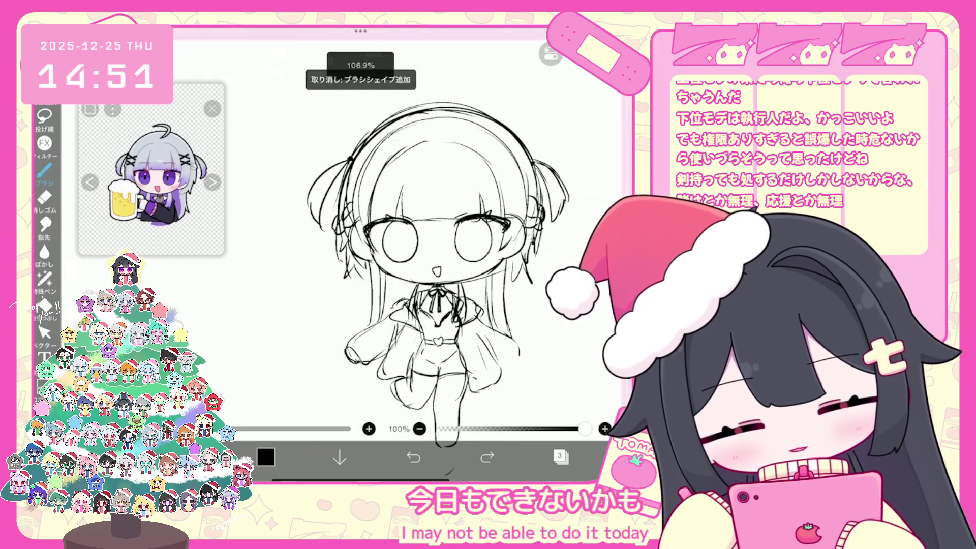
left_click(561, 457)
Box-select the body strokes, widen the selection, show the Mode/Endpoint options, then zoom in and out.
left_click(45, 334)
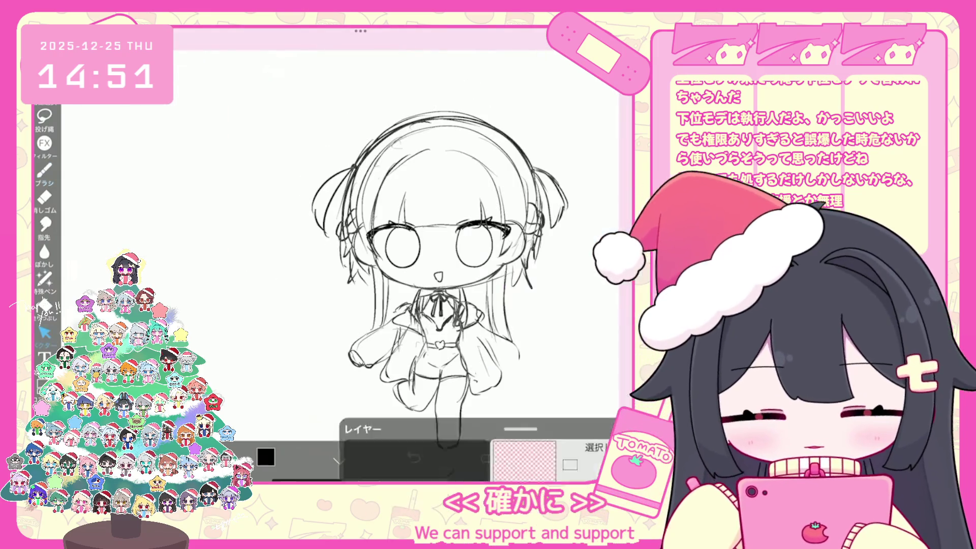
left_click_drag(313, 258, 534, 413)
left_click_drag(534, 258, 542, 246)
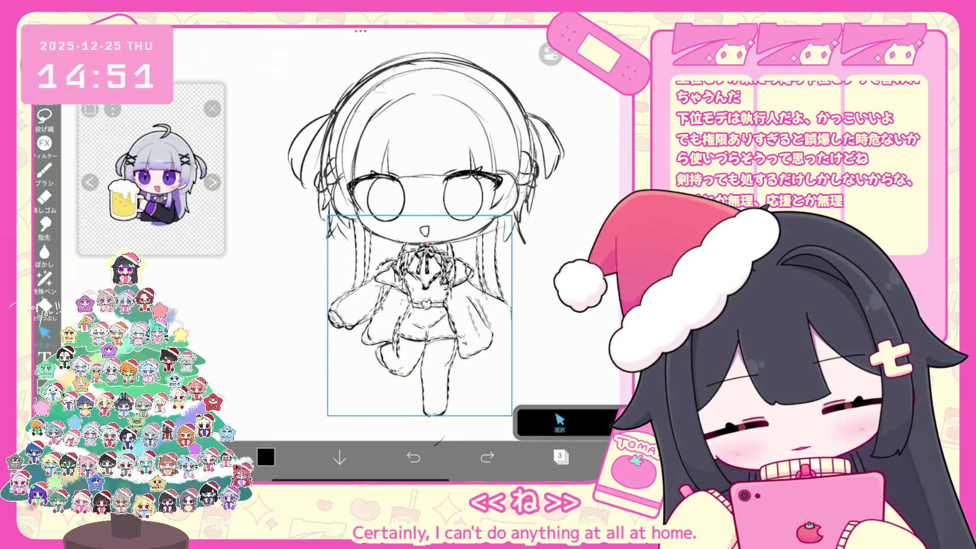
left_click(559, 423)
scroll(417, 254, "up", 5)
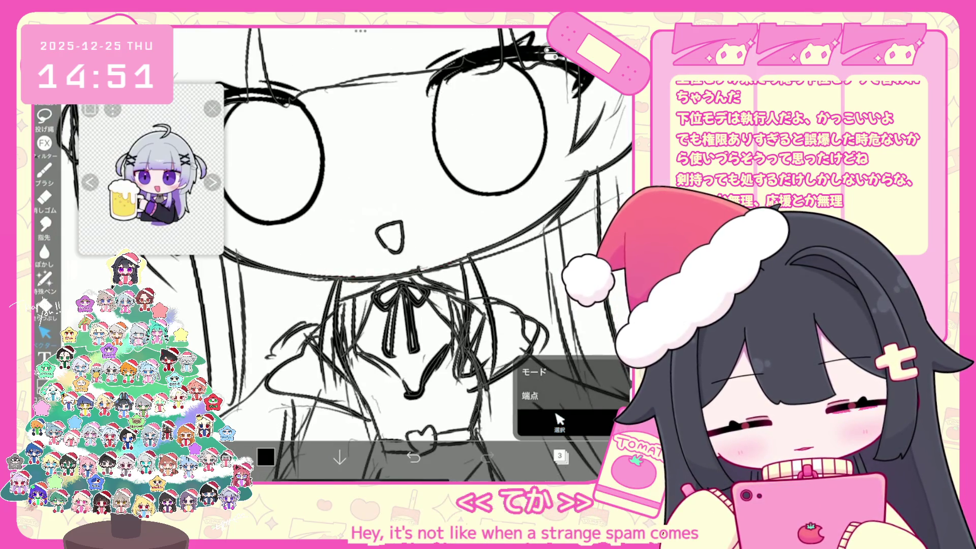
scroll(407, 255, "down", 2)
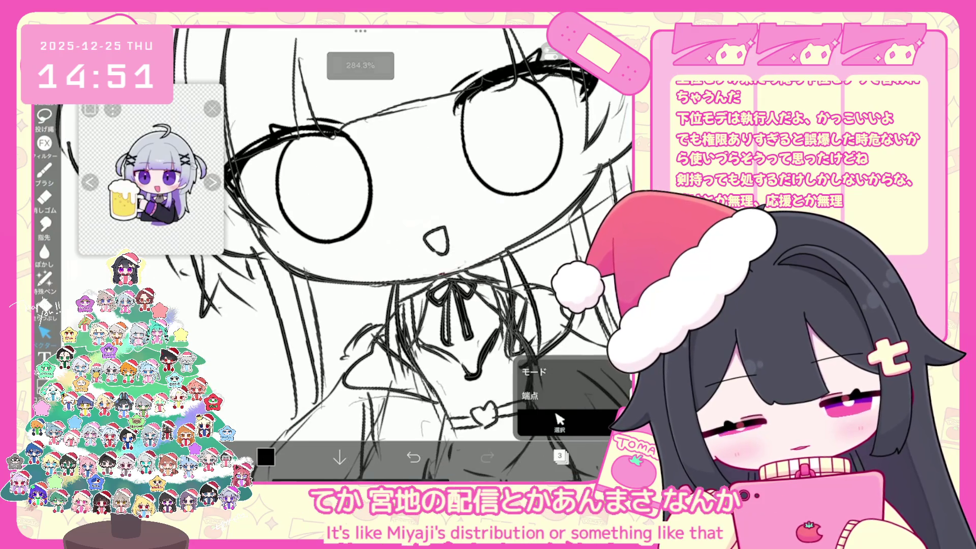
scroll(422, 255, "down", 5)
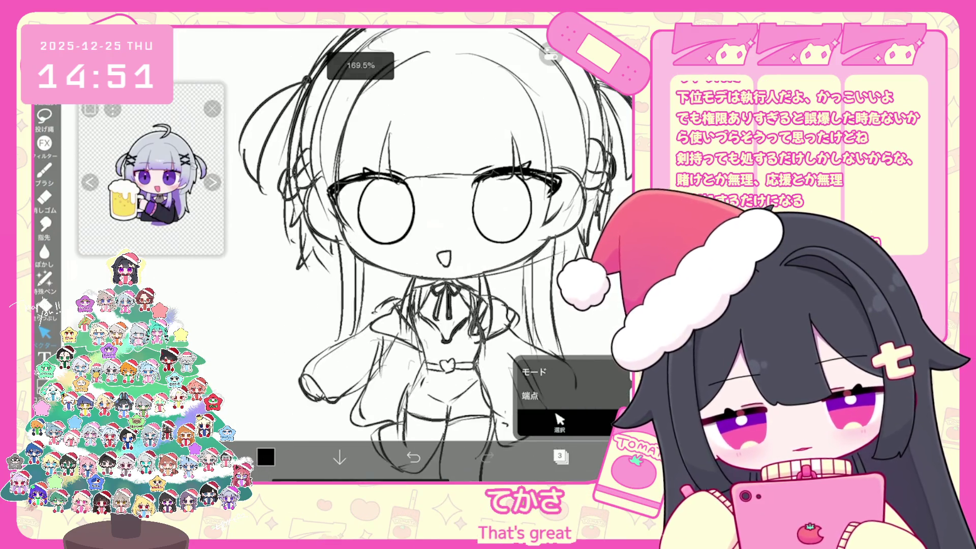
scroll(457, 254, "down", 1)
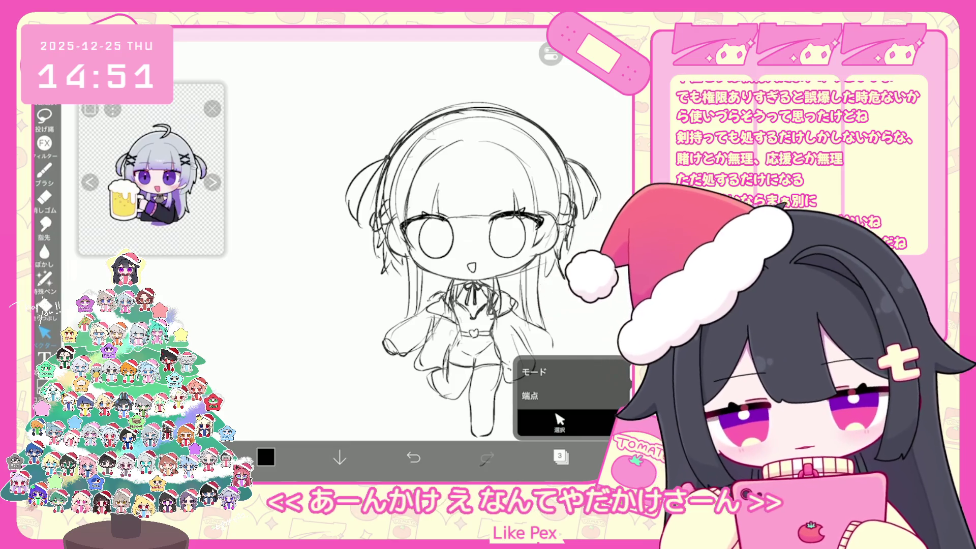
Sketch a small hand at the sleeve end with the brush, undoing strokes that don't fit.
key("b")
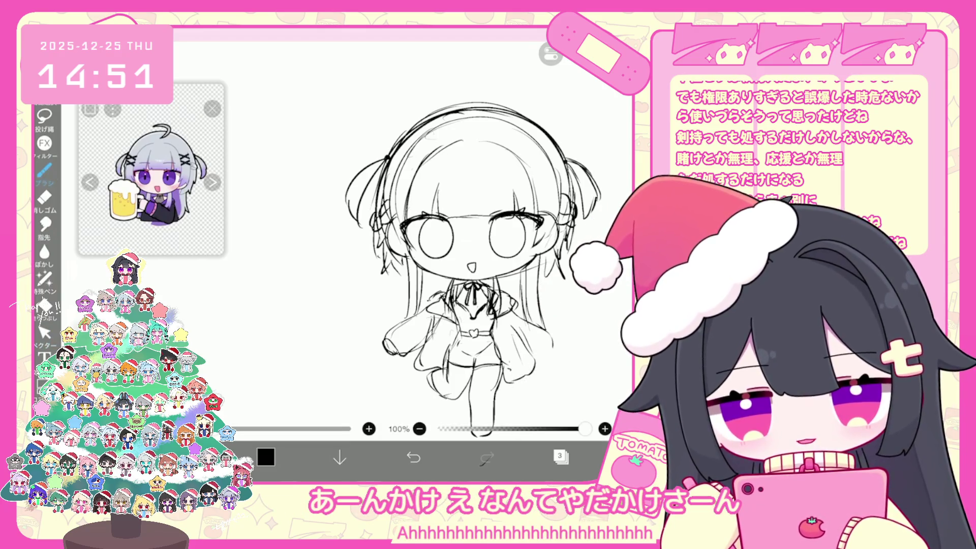
scroll(442, 254, "up", 2)
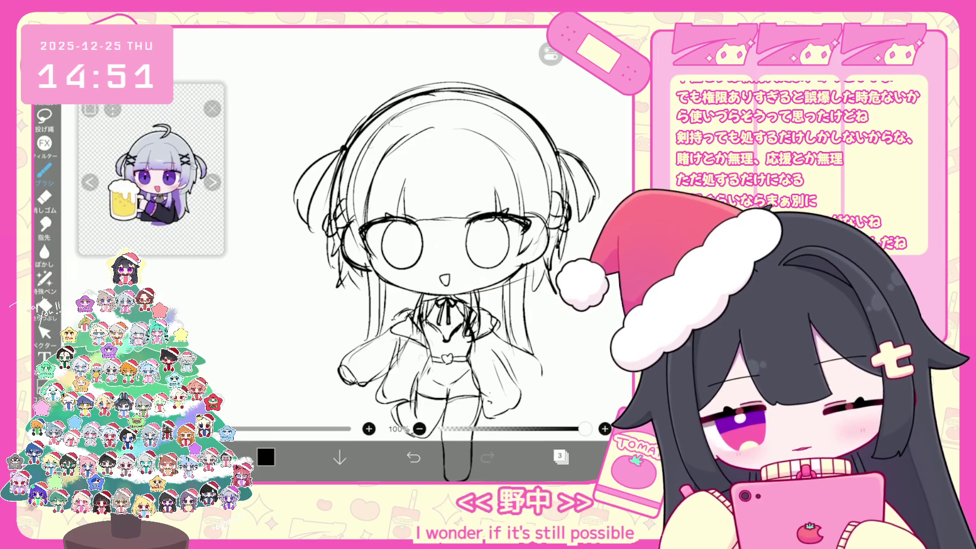
key("ctrl+z")
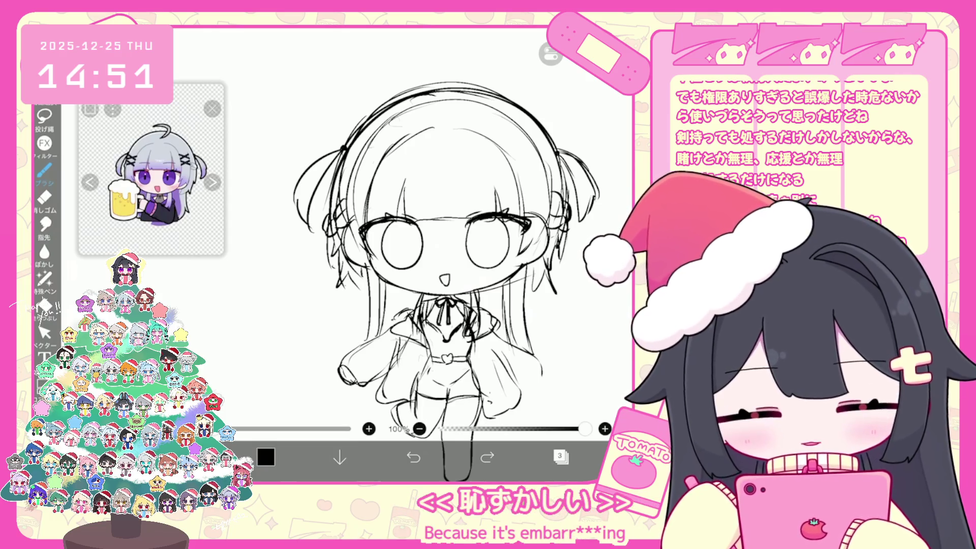
left_click(561, 457)
left_click_drag(401, 244, 387, 213)
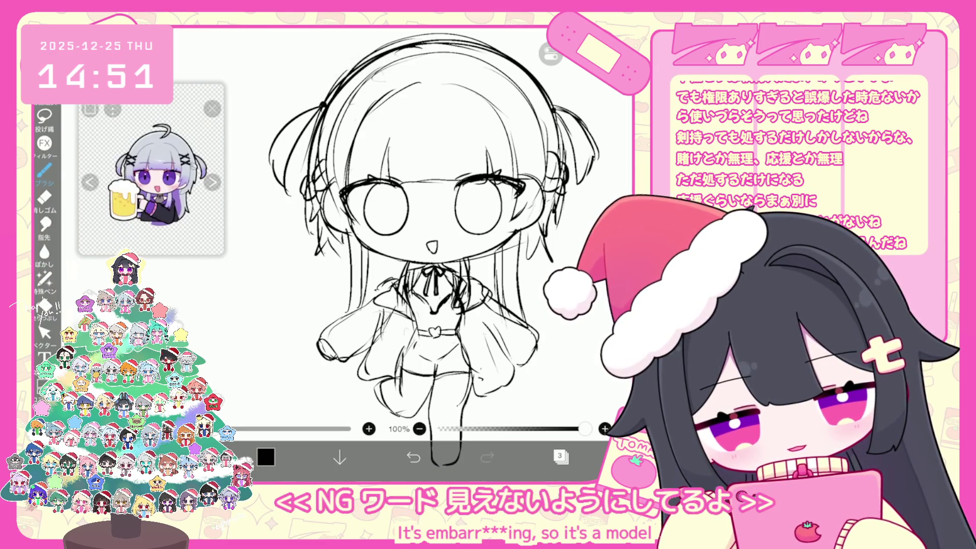
key("ctrl+z")
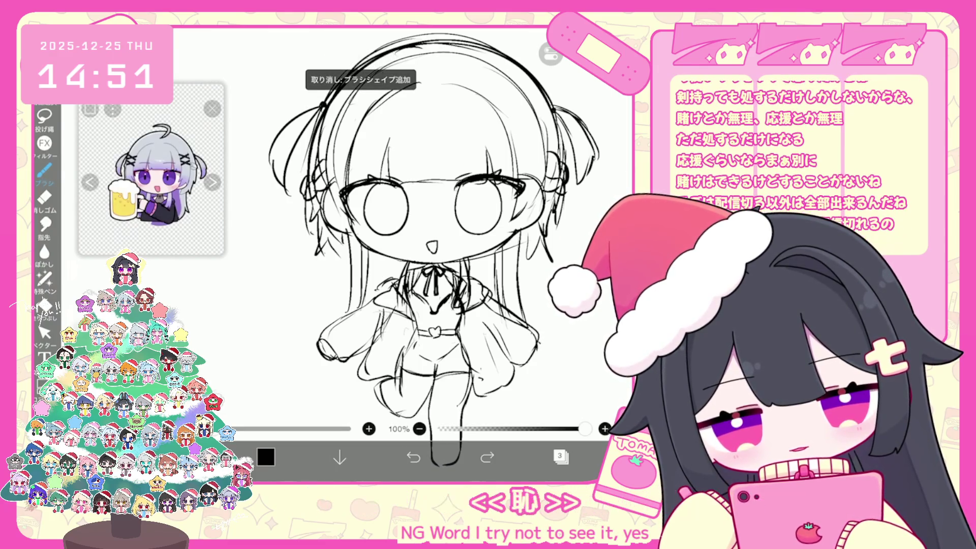
scroll(427, 244, "up", 2)
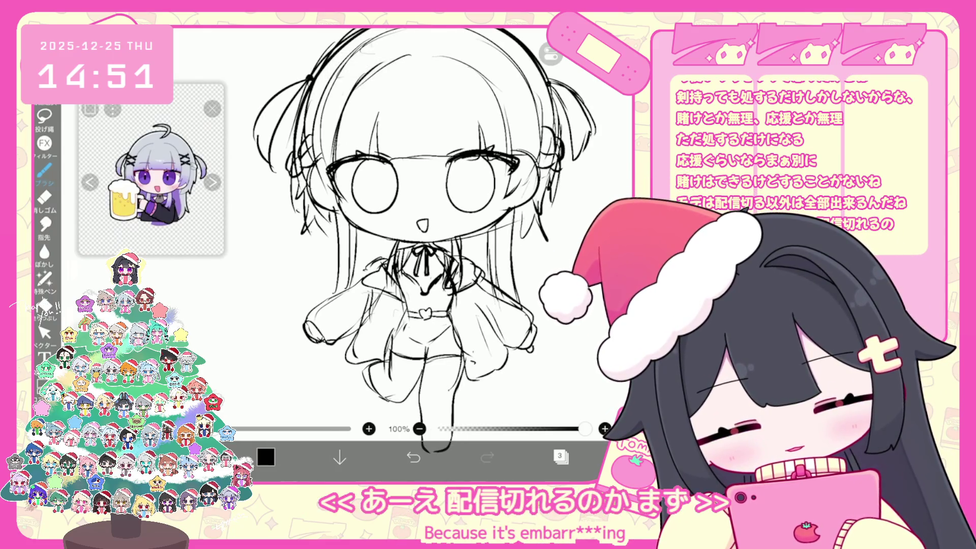
key("ctrl+z")
left_click_drag(544, 336, 556, 333)
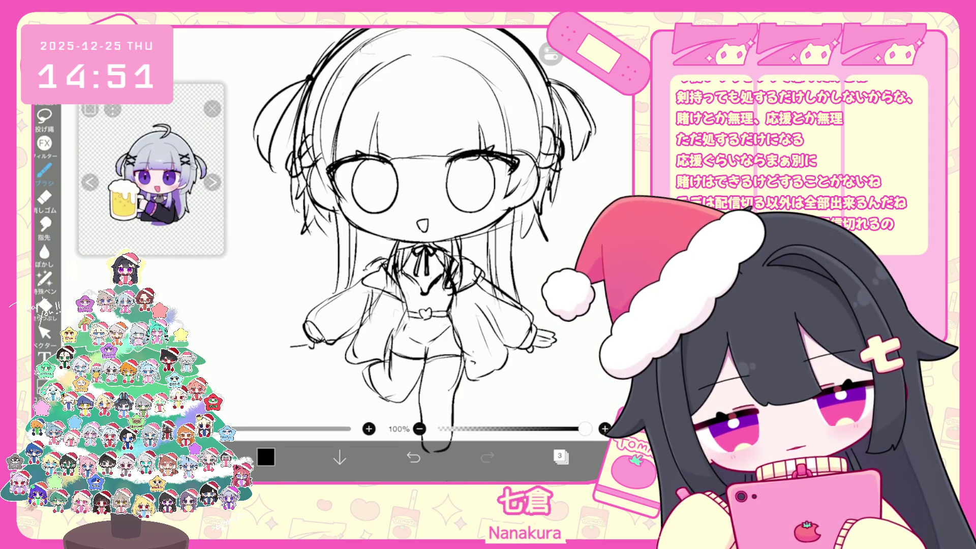
left_click_drag(286, 326, 300, 332)
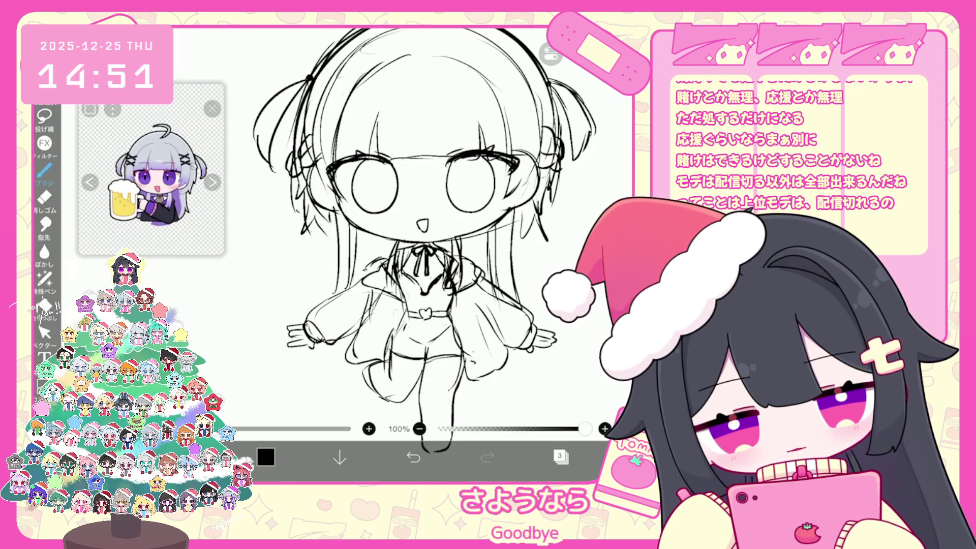
left_click(413, 457)
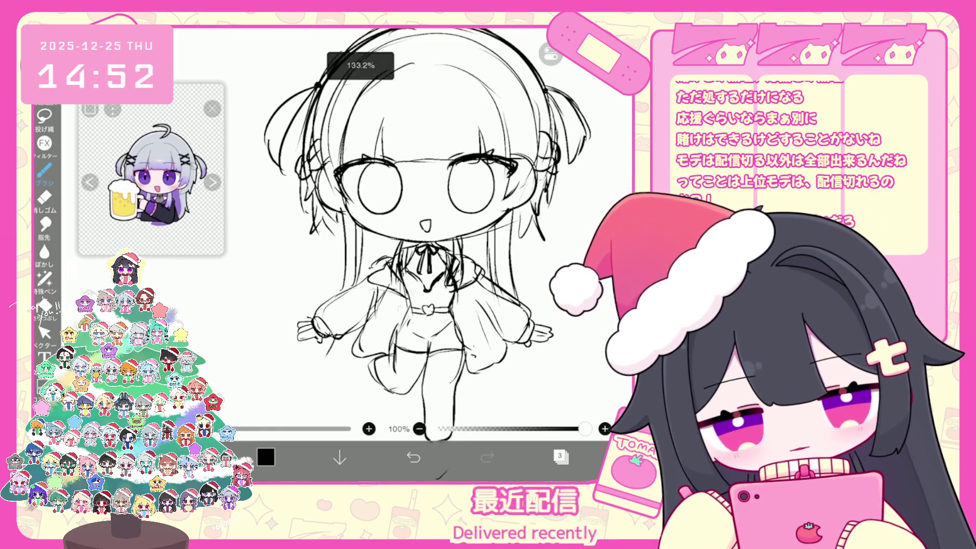
Select the left hand, arm and right hand strokes and bring up the vector edit mode options.
scroll(433, 229, "down", 3)
key("ctrl+z")
left_click(45, 333)
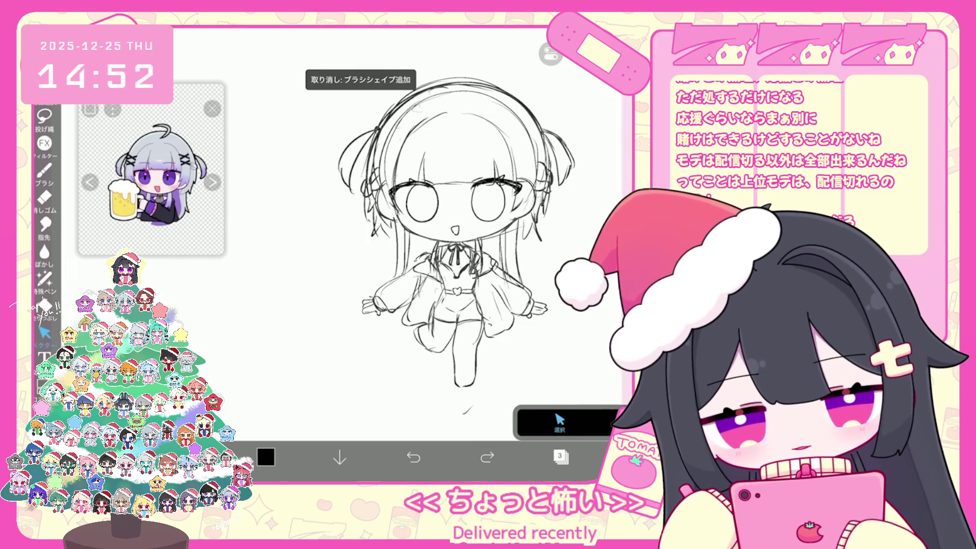
scroll(458, 229, "up", 5)
left_click(356, 279)
left_click(413, 274)
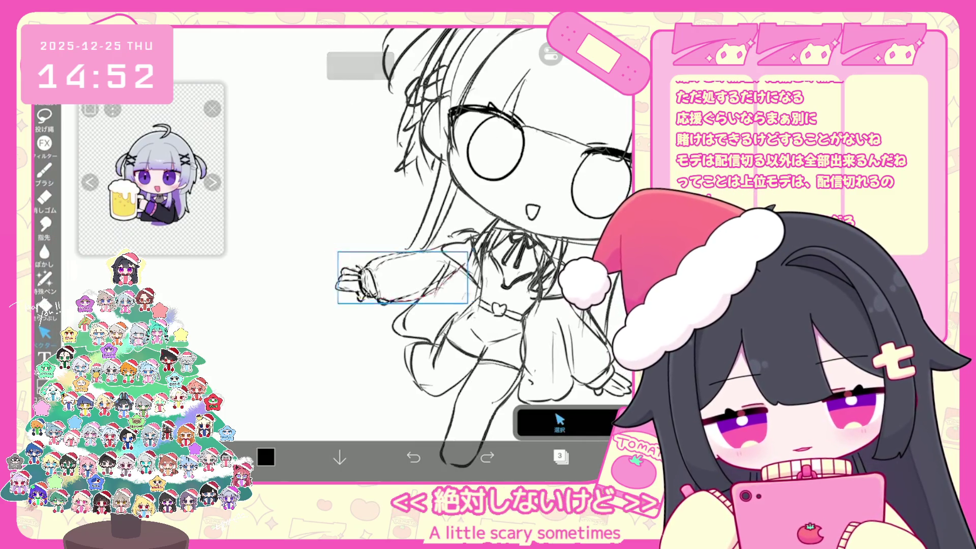
scroll(417, 245, "down", 1)
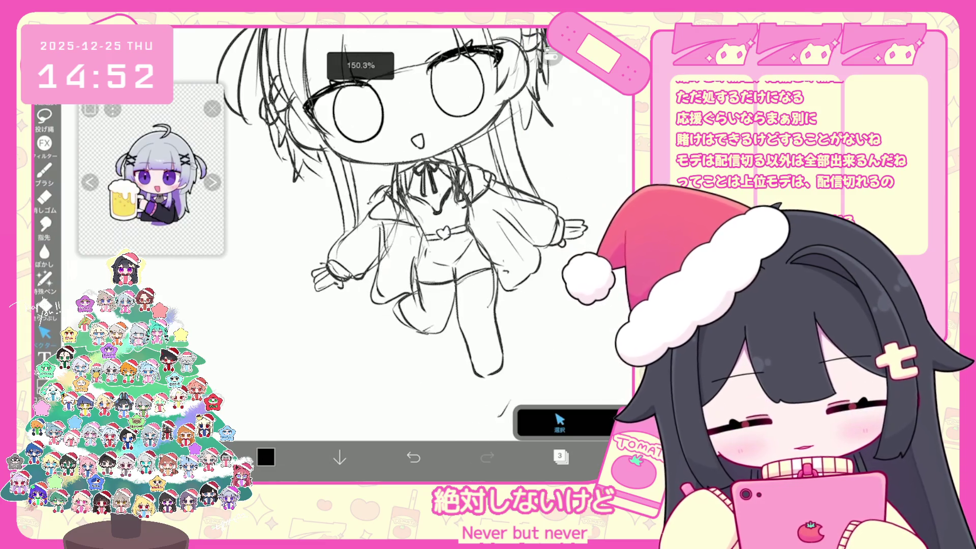
left_click(573, 224)
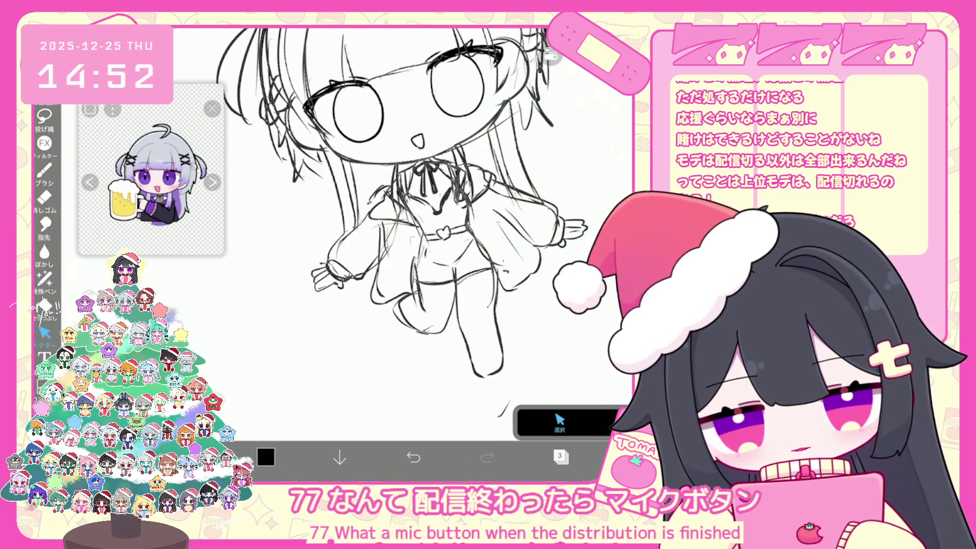
scroll(378, 208, "up", 2)
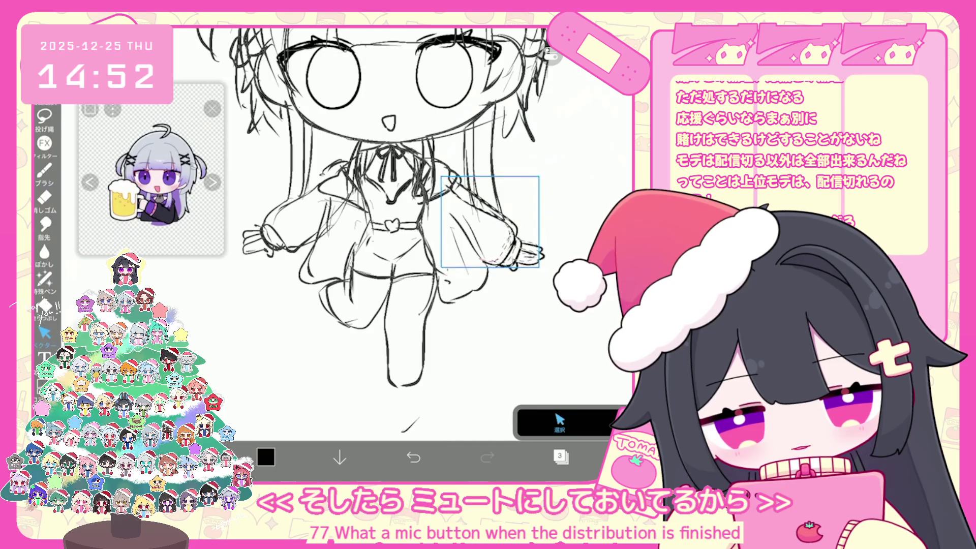
left_click(559, 421)
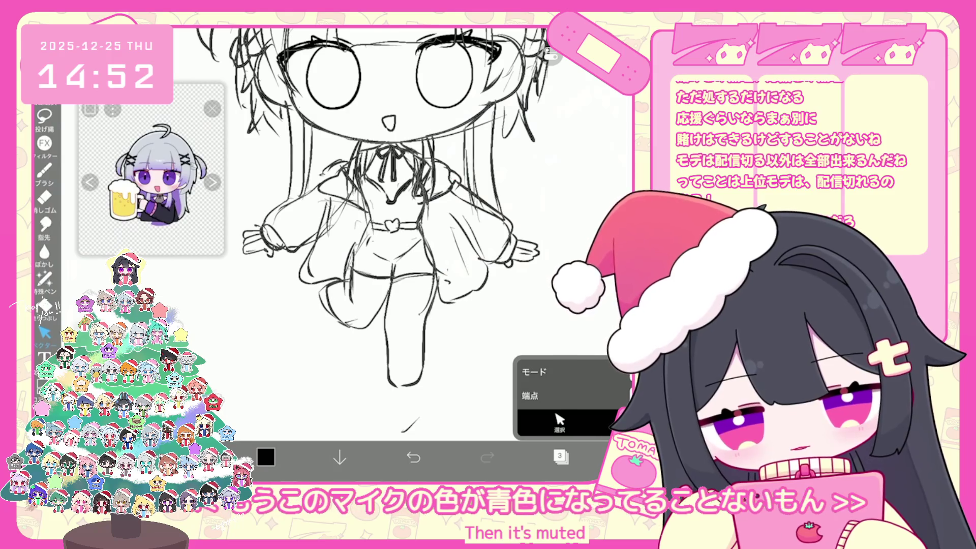
scroll(392, 209, "down", 2)
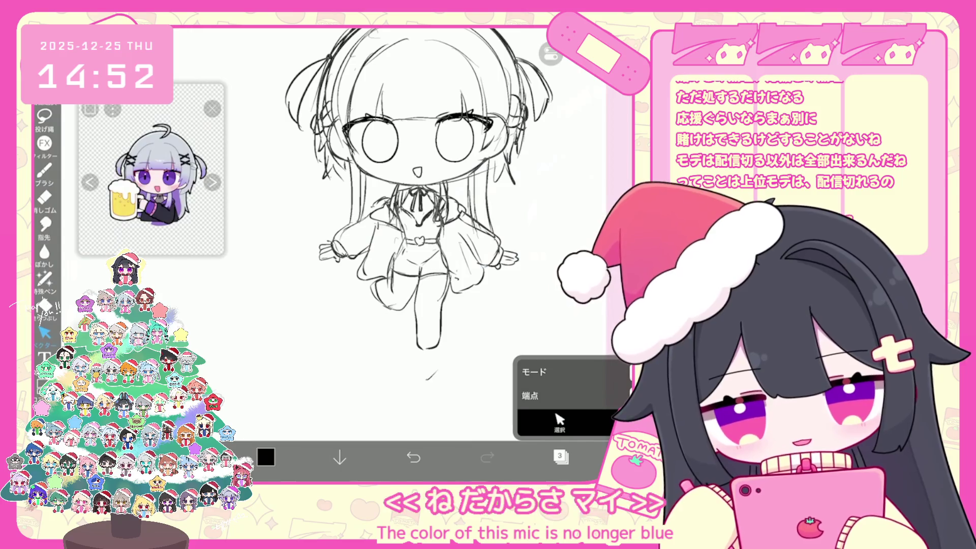
scroll(425, 208, "up", 1)
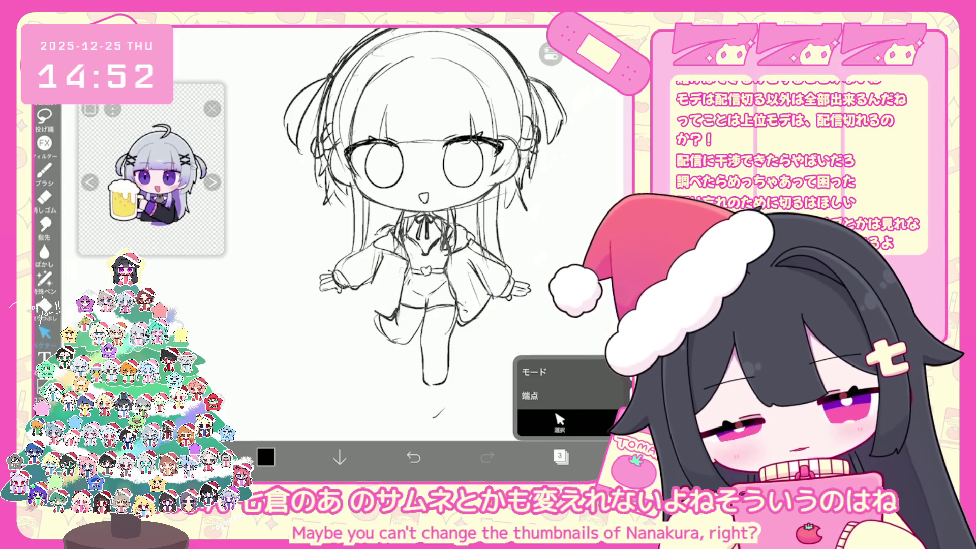
Draw a short touch-up line on the sleeve.
left_click(45, 171)
left_click_drag(382, 257, 365, 309)
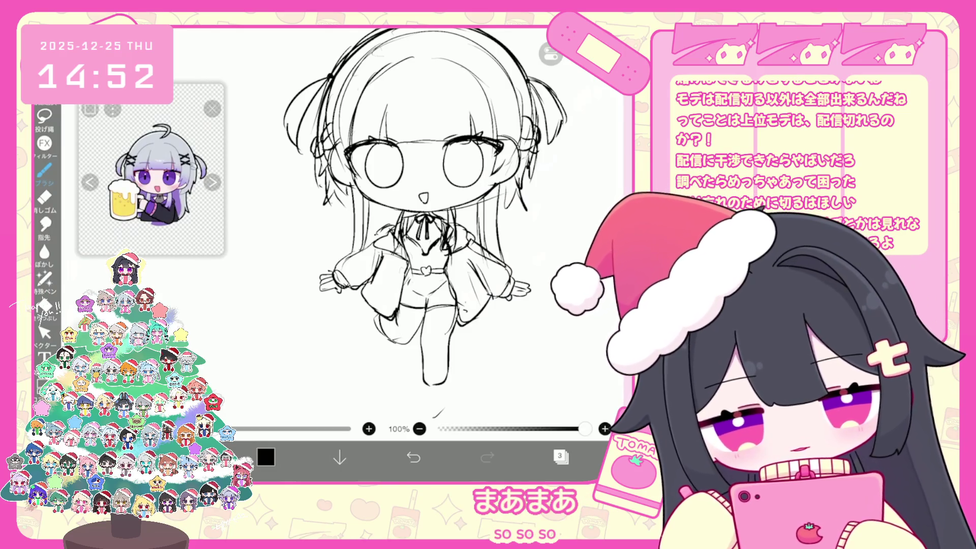
scroll(412, 229, "down", 5)
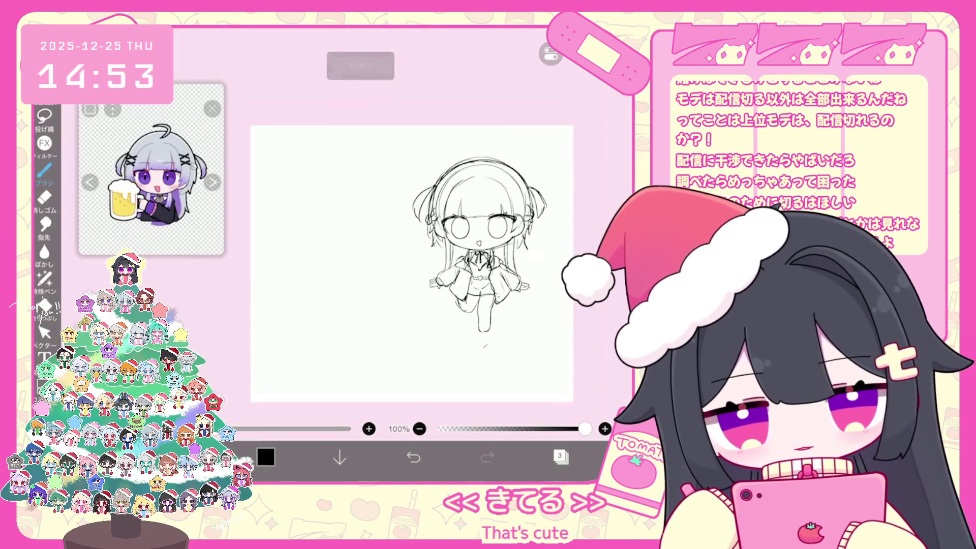
Add a folder for the sketch, then move it down-left and enlarge it on the canvas.
left_click(561, 456)
left_click(375, 426)
left_click(358, 307)
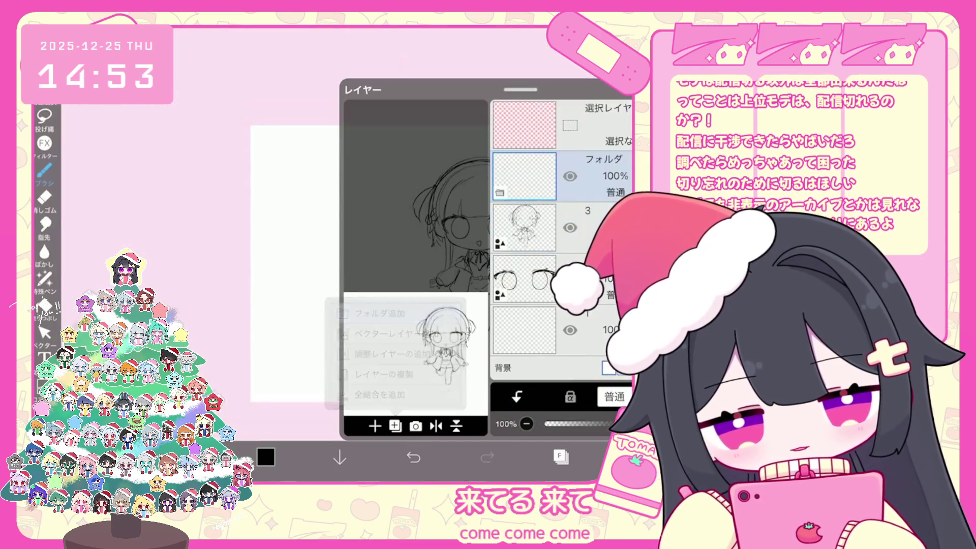
left_click(525, 176)
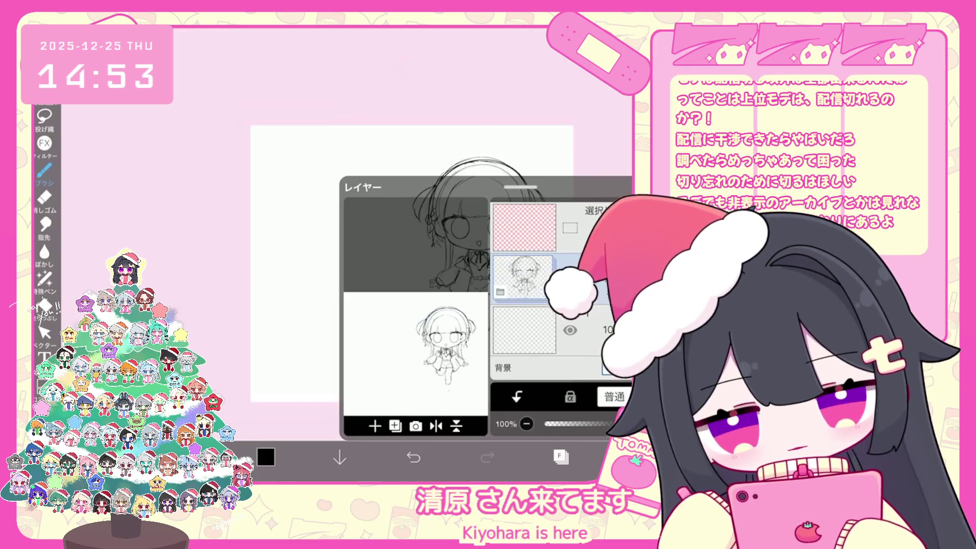
left_click_drag(475, 246, 451, 269)
left_click_drag(526, 163, 534, 146)
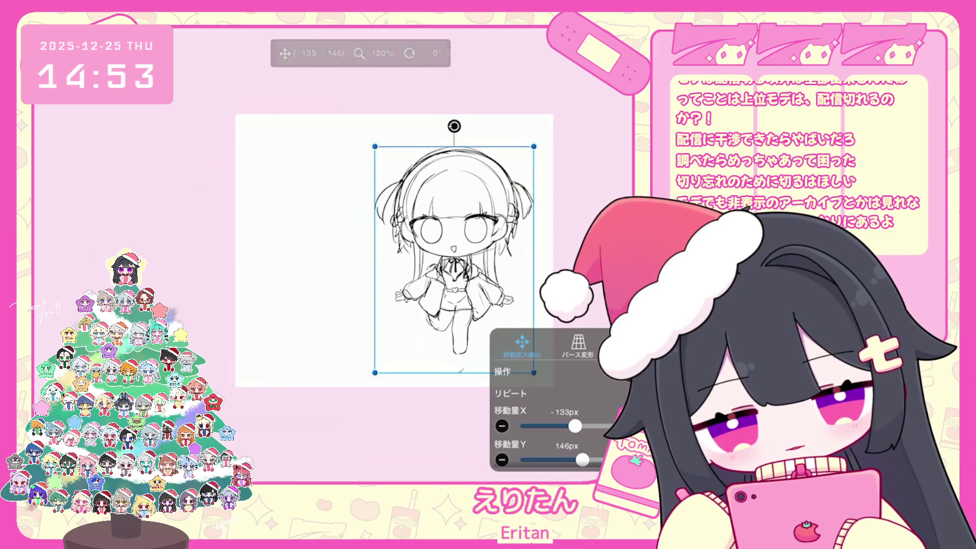
left_click(559, 456)
Select layer 3, then the layer below it, and return to the Brush.
left_click(560, 457)
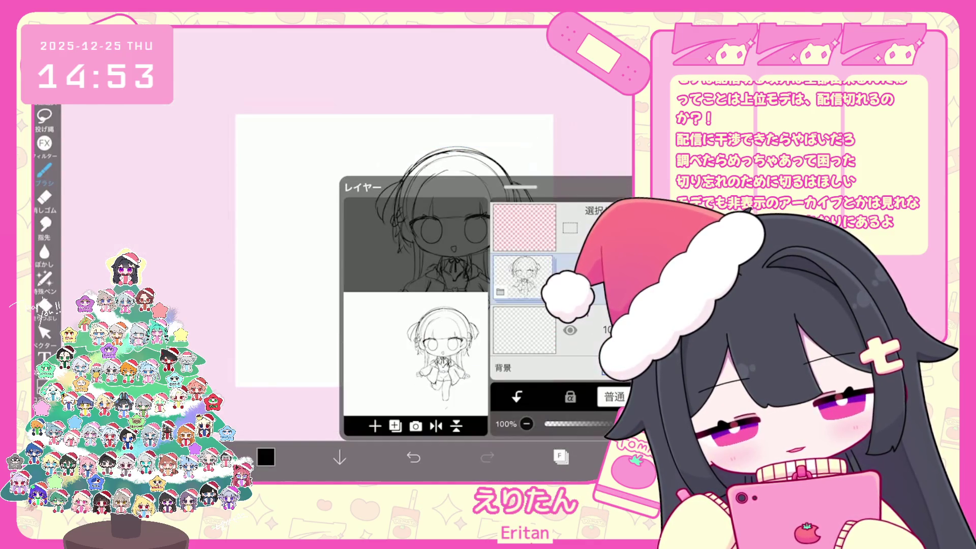
left_click(560, 457)
scroll(386, 229, "up", 3)
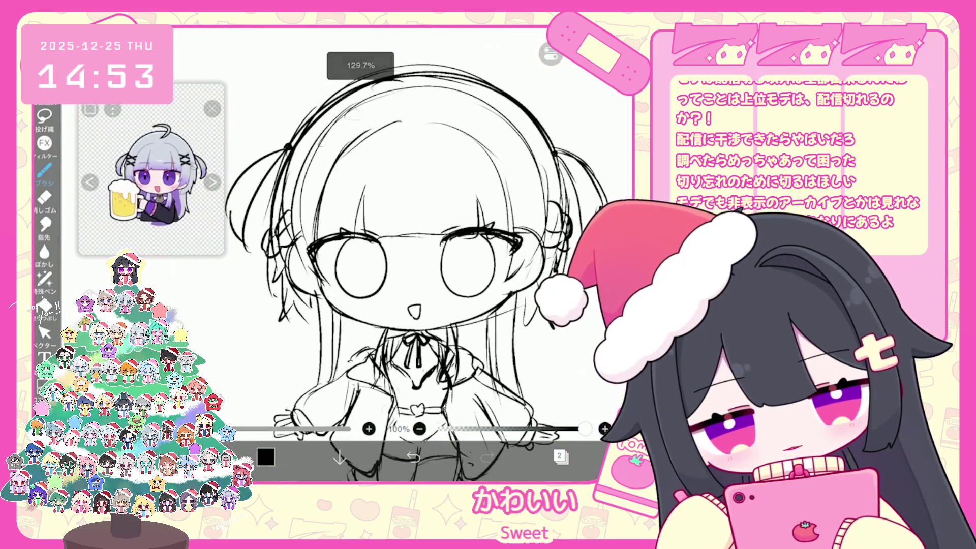
left_click(560, 456)
left_click(532, 227)
left_click(560, 456)
left_click(45, 334)
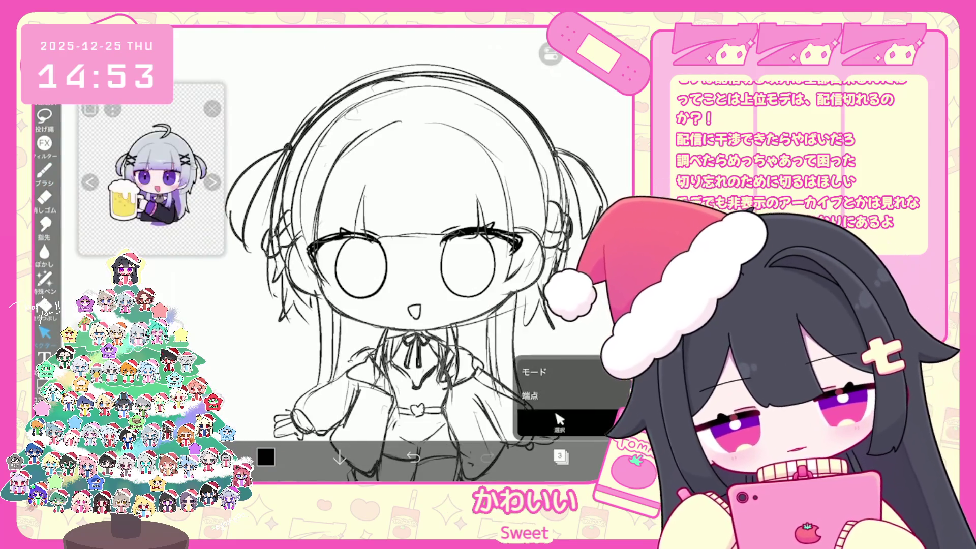
left_click(560, 456)
left_click(529, 277)
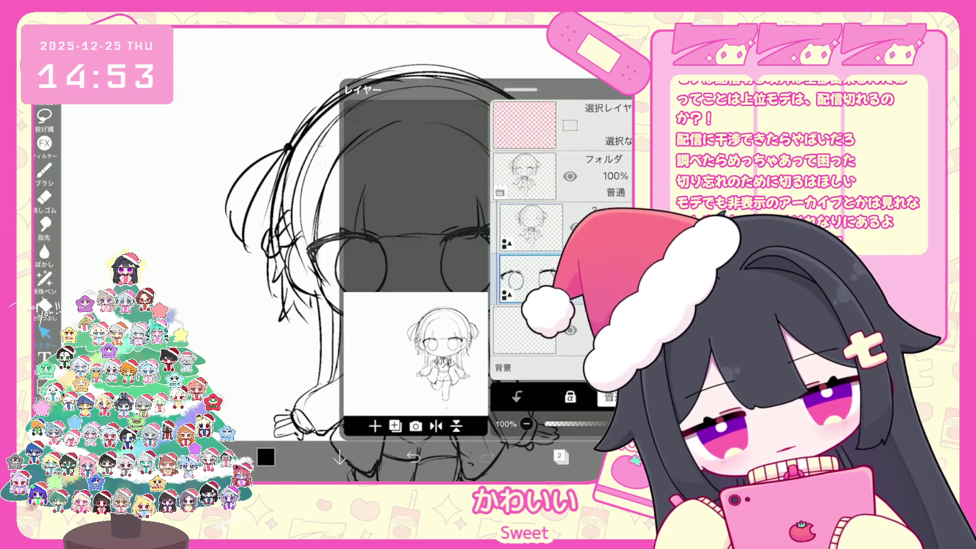
left_click(561, 457)
left_click(45, 171)
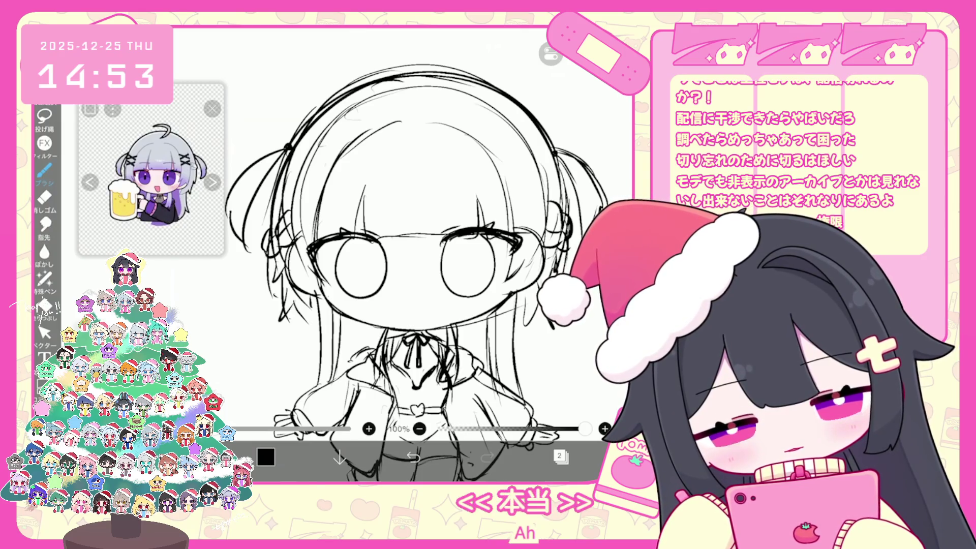
Try a curved mouth stroke on the face, then undo it.
left_click(413, 457)
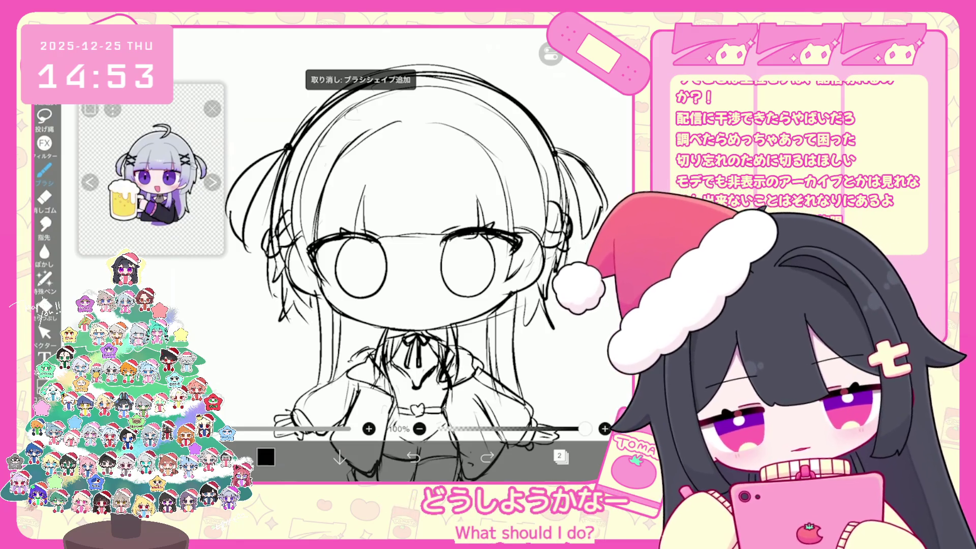
left_click_drag(410, 305, 422, 312)
key("ctrl+z")
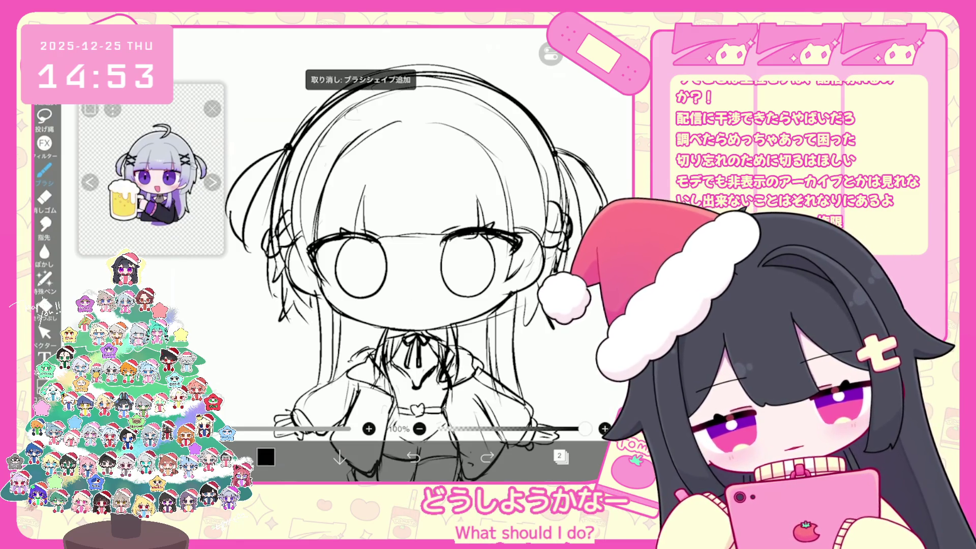
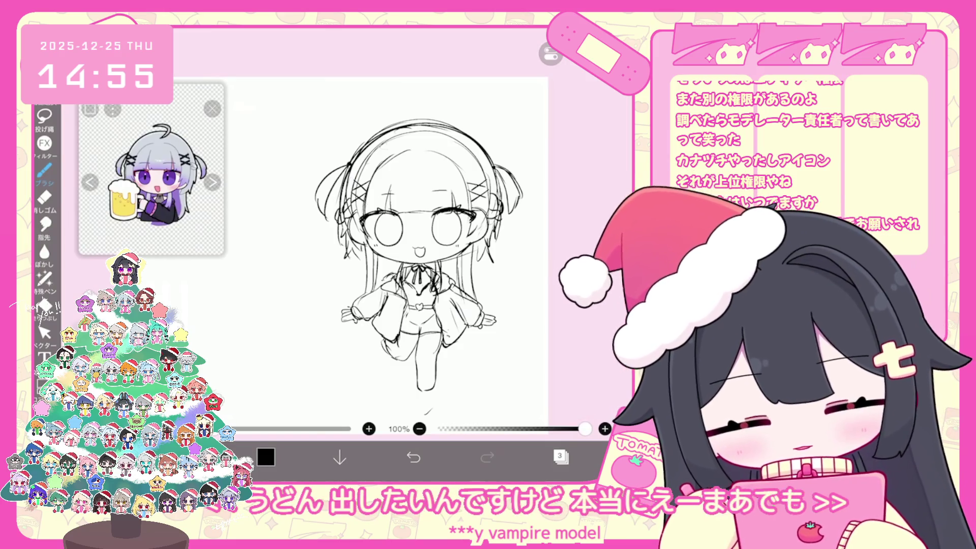
Undo the last three brush strokes, then redraw the curve left of the leg and the left sleeve cuff.
scroll(386, 228, "up", 2)
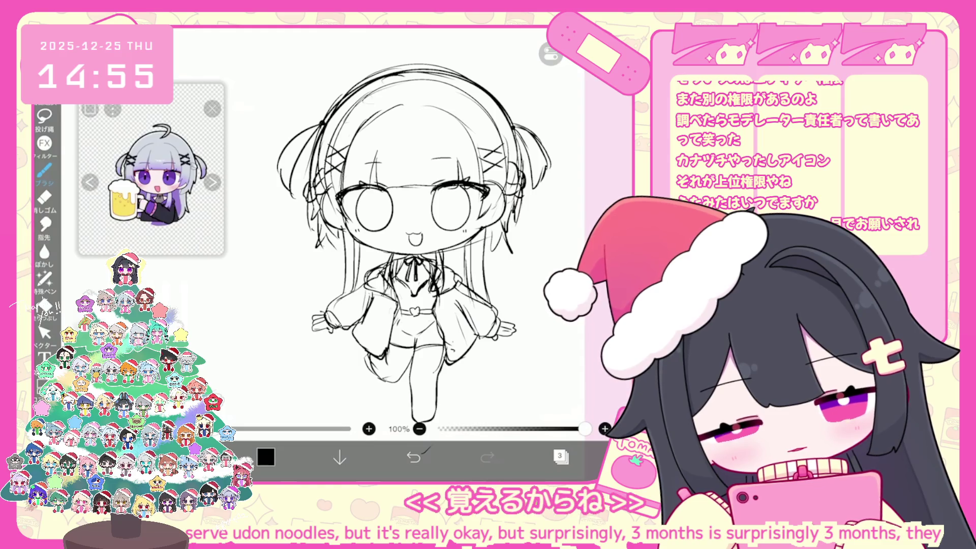
scroll(412, 234, "down", 1)
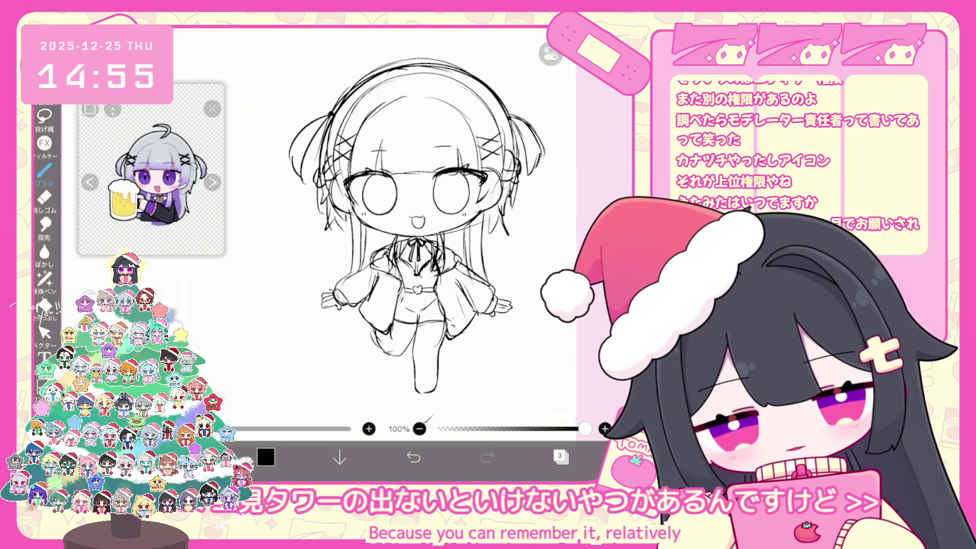
key("ctrl+z")
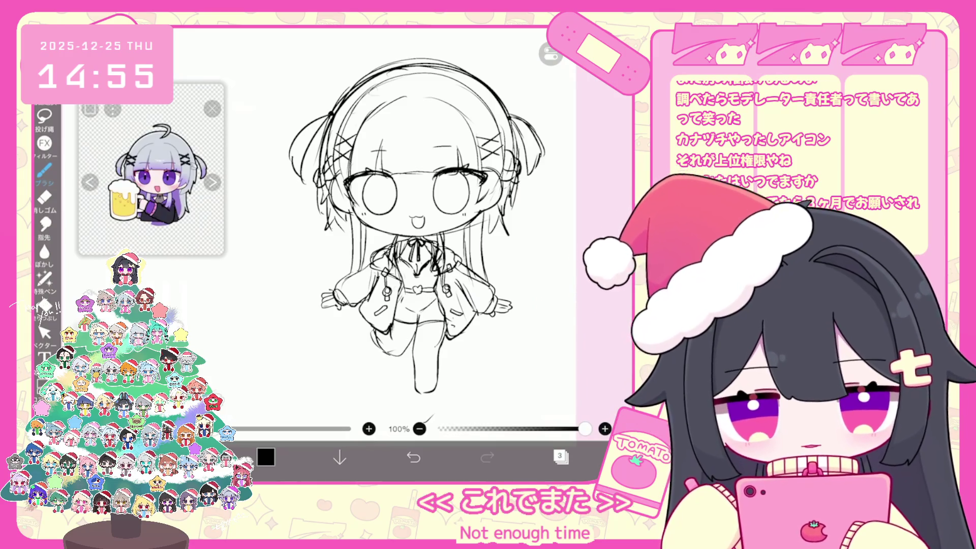
key("ctrl+z")
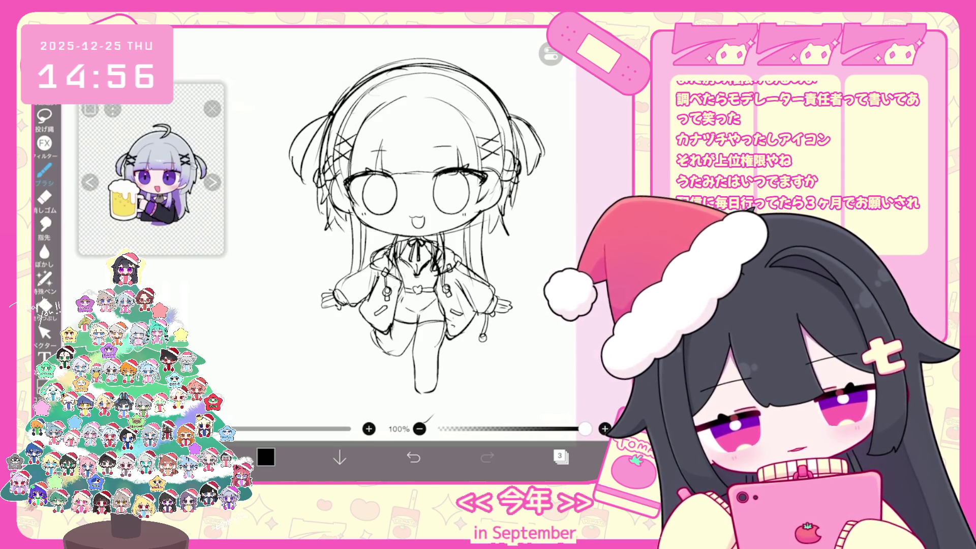
key("ctrl+z")
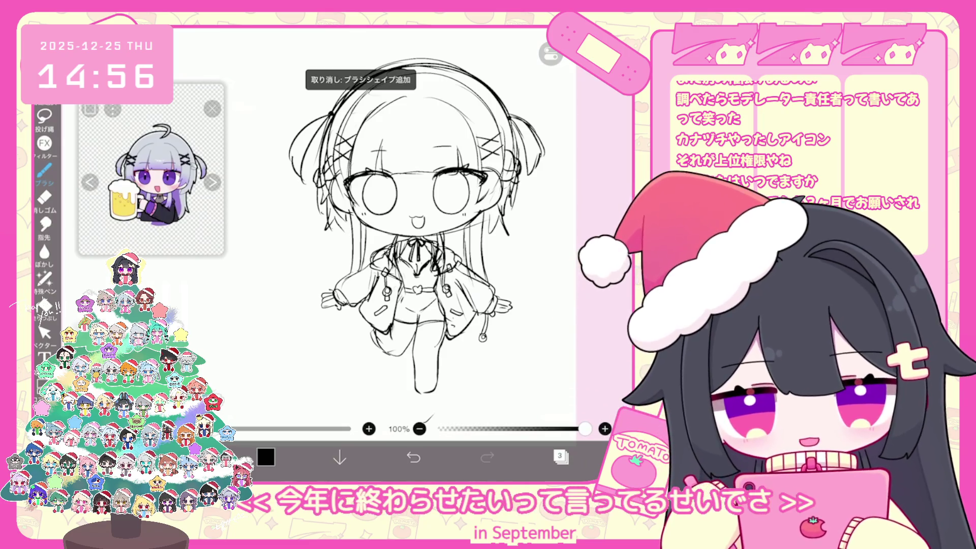
left_click_drag(352, 304, 346, 332)
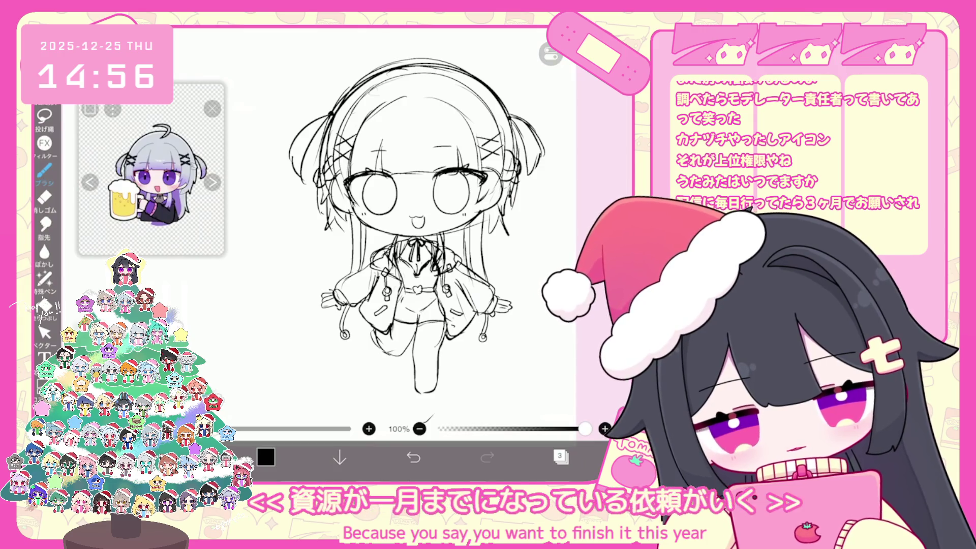
left_click_drag(338, 291, 348, 304)
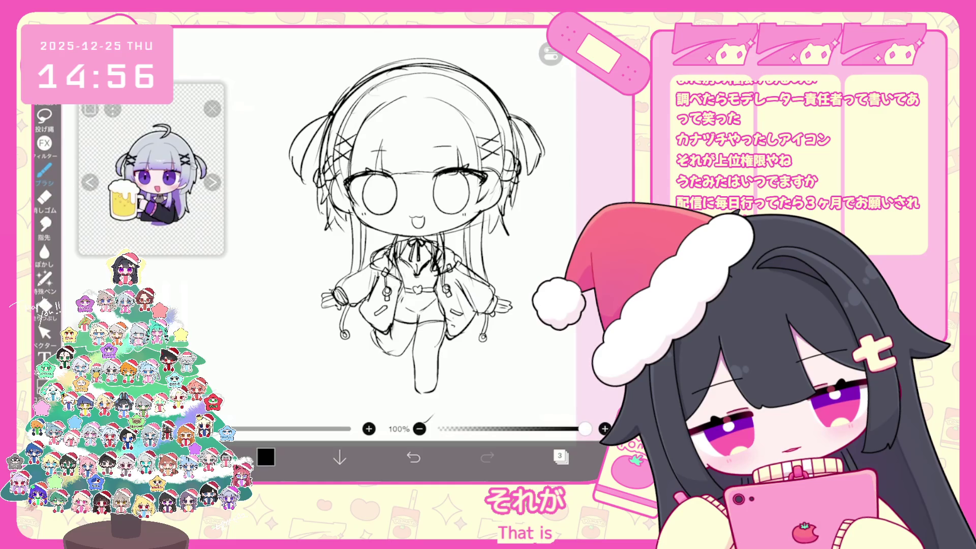
scroll(417, 224, "down", 2)
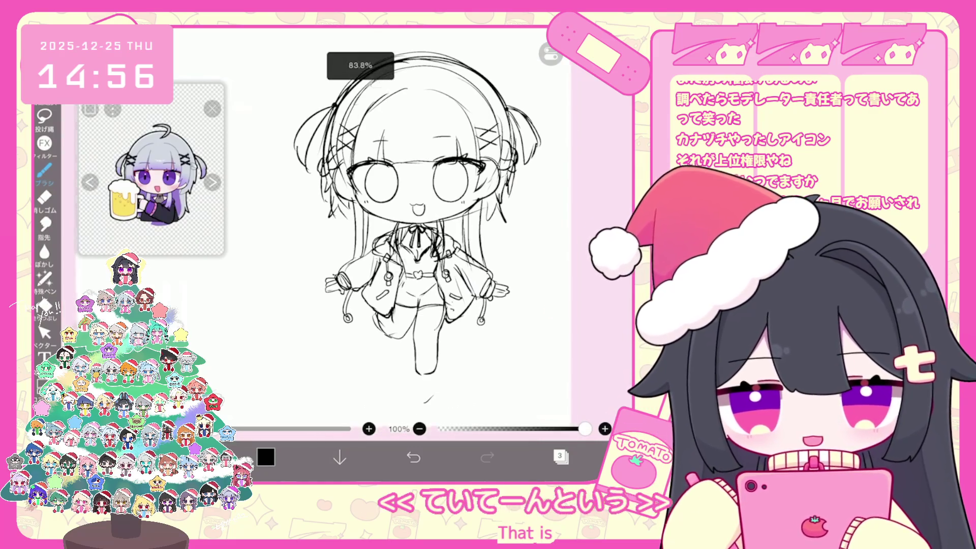
Undo two stray strokes on the legs, then bring back the last undone stroke.
scroll(417, 211, "down", 2)
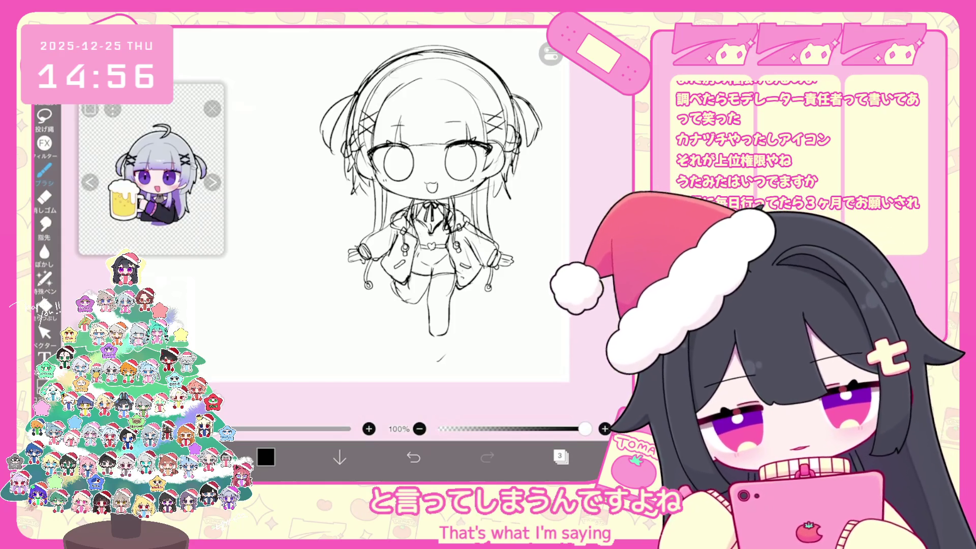
key("ctrl+z")
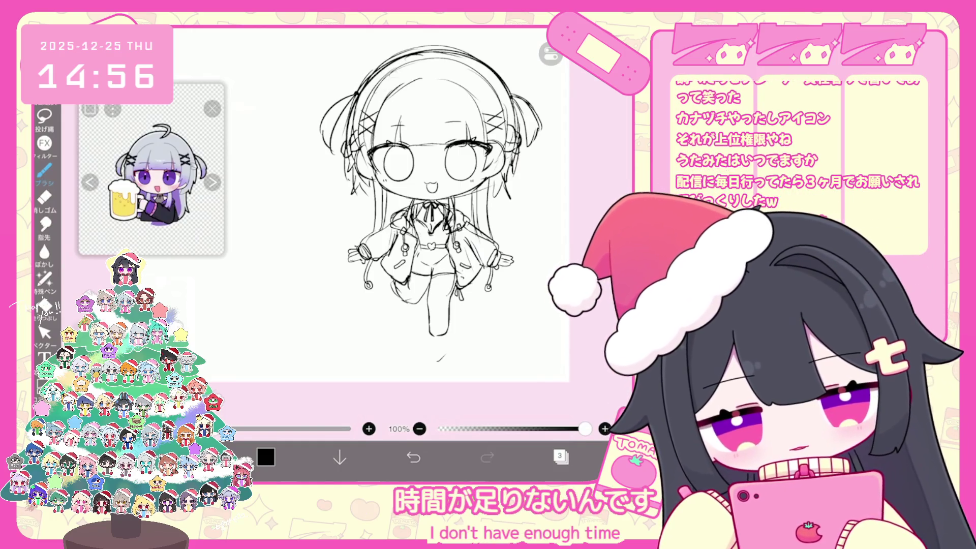
scroll(424, 204, "up", 3)
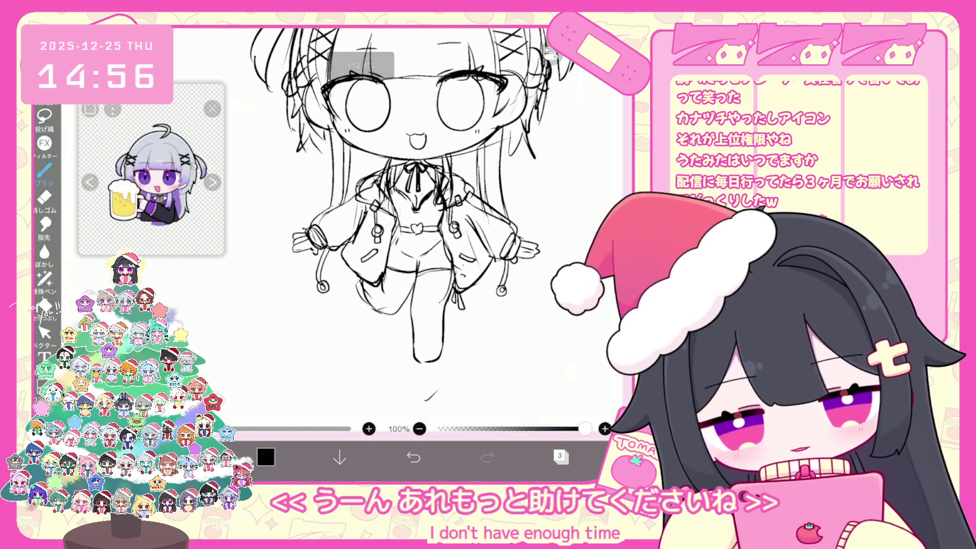
key("ctrl+z")
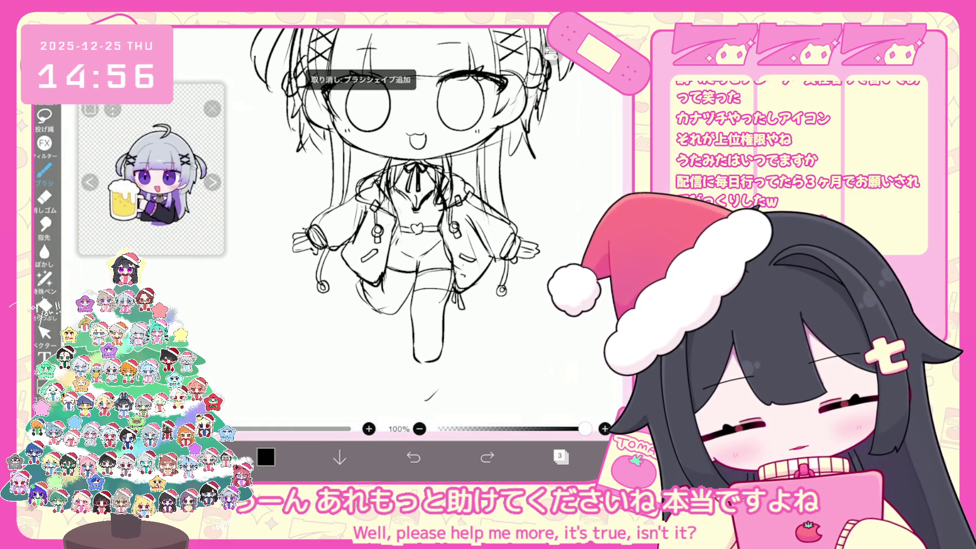
left_click_drag(384, 279, 407, 287)
left_click(414, 458)
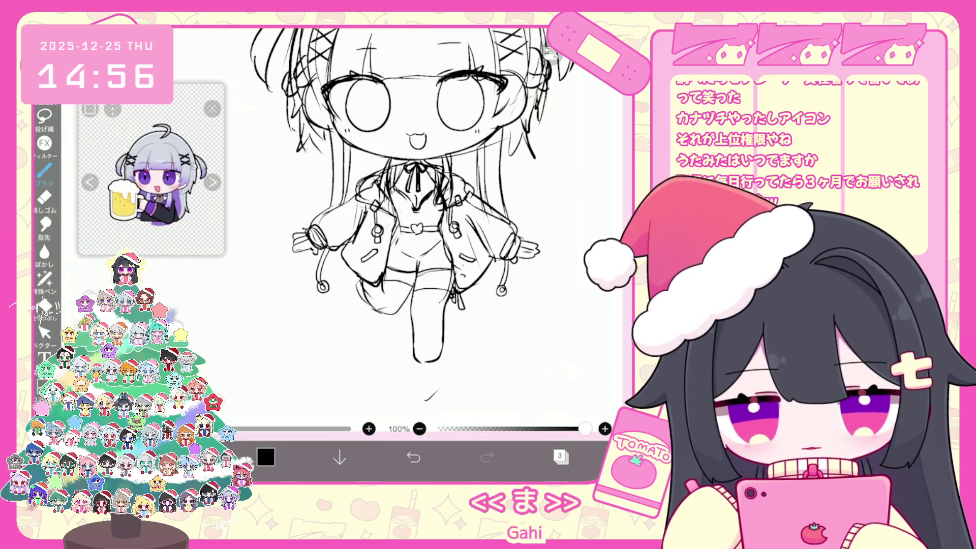
scroll(422, 331, "up", 2)
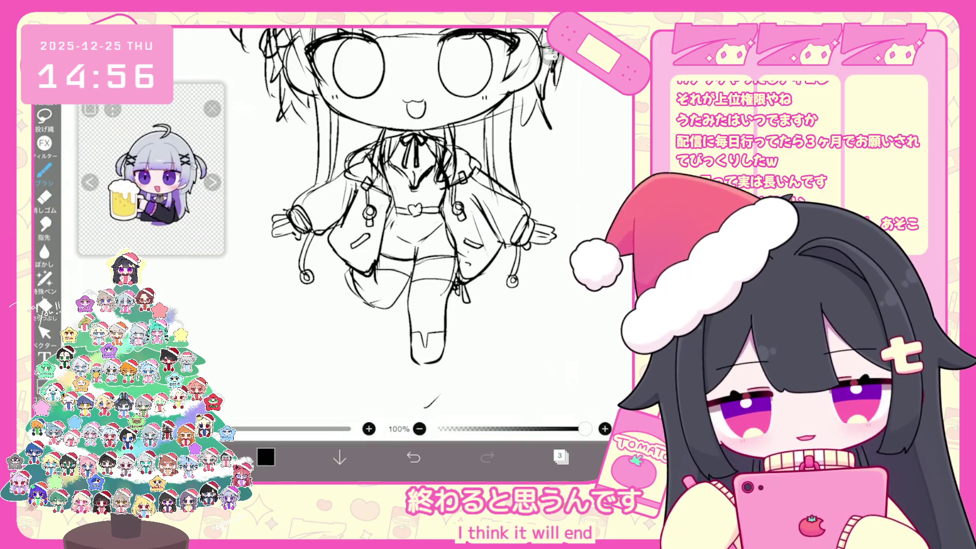
Ink short lines at the lower leg, foot and knee, removing the stray boot stroke, and zoom out.
mouse_move(444, 350)
left_mouse_down()
mouse_move(445, 367)
mouse_move(410, 376)
mouse_move(446, 359)
left_mouse_up()
scroll(422, 218, "up", 1)
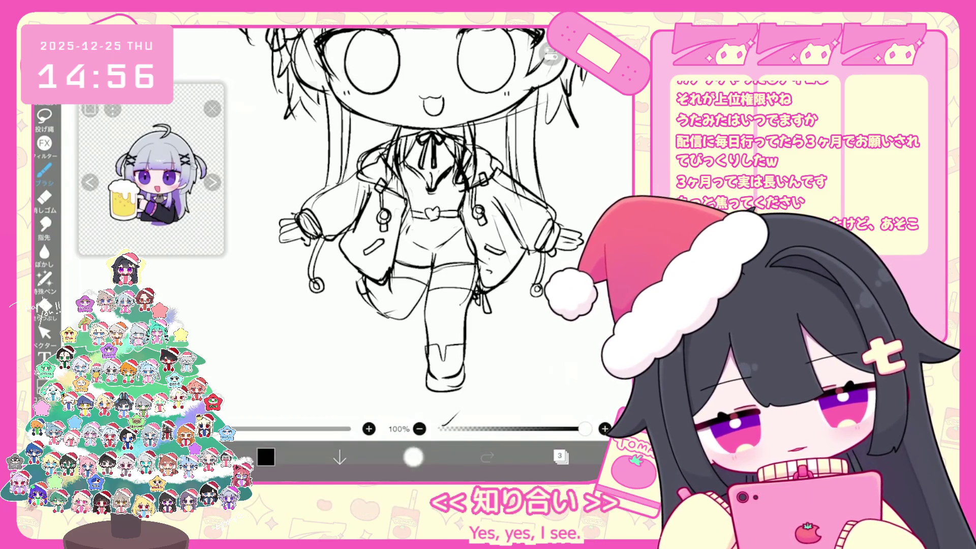
key("ctrl+z")
left_click_drag(373, 281, 359, 287)
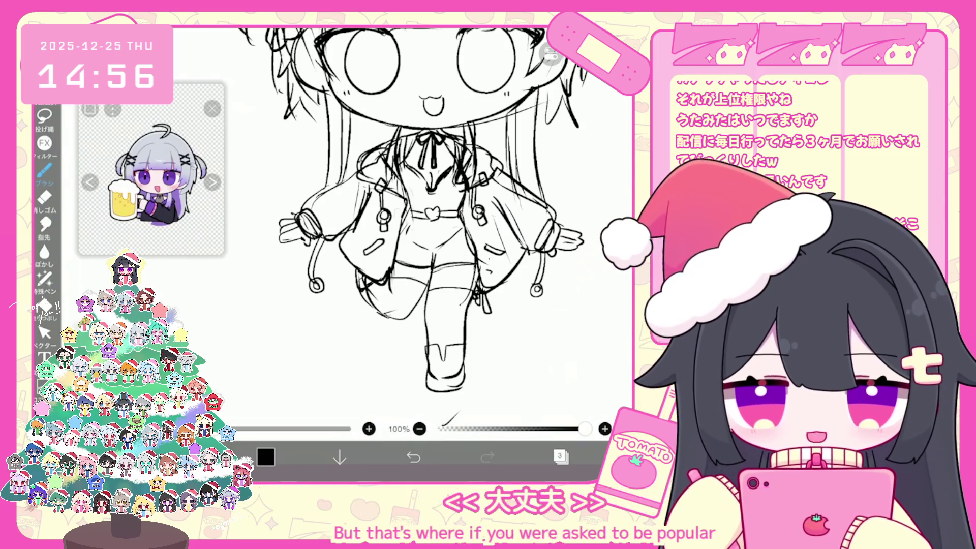
key("ctrl+z")
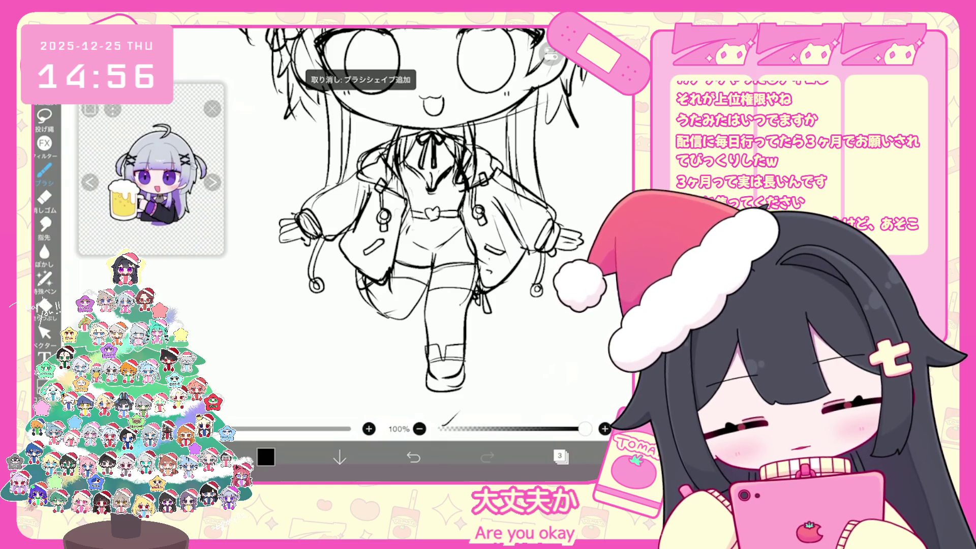
scroll(423, 210, "down", 2)
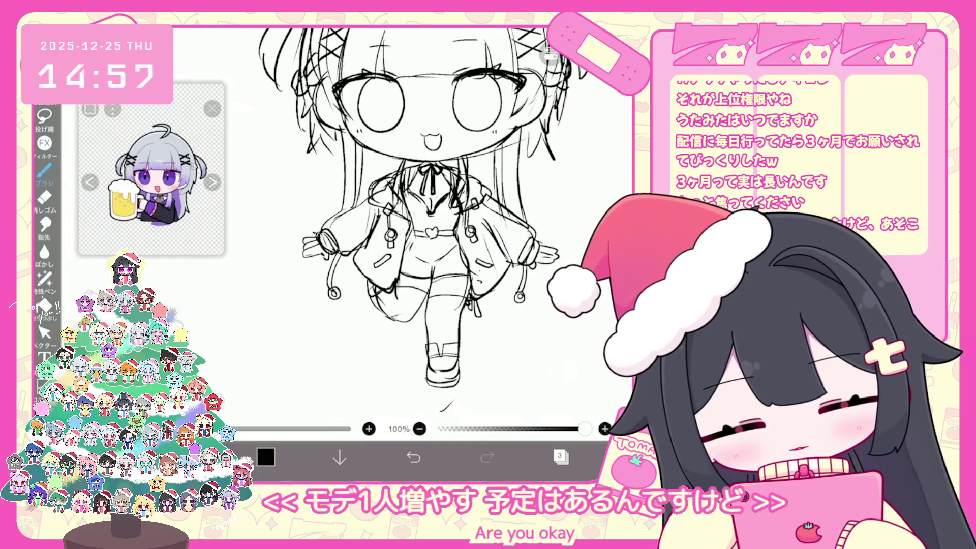
scroll(432, 213, "down", 2)
scroll(432, 212, "down", 3)
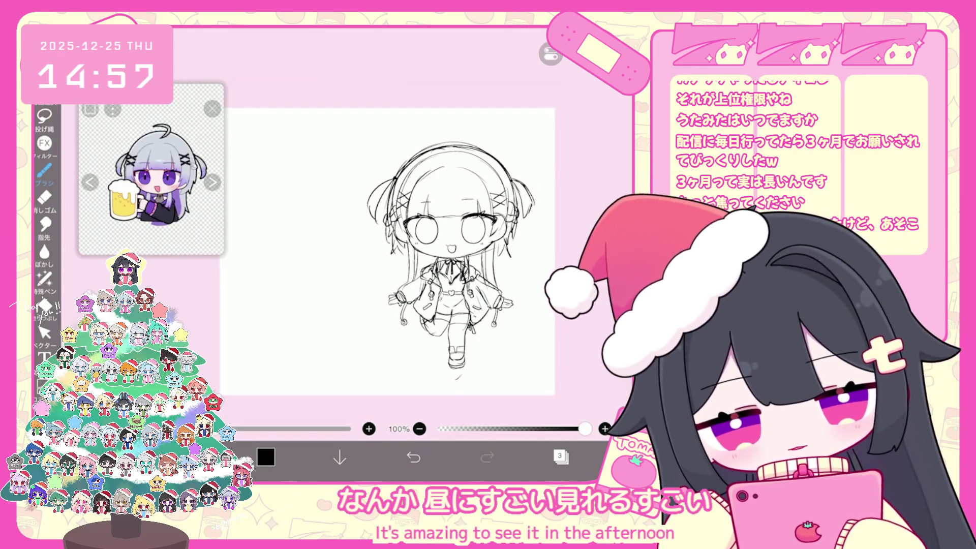
left_click(561, 457)
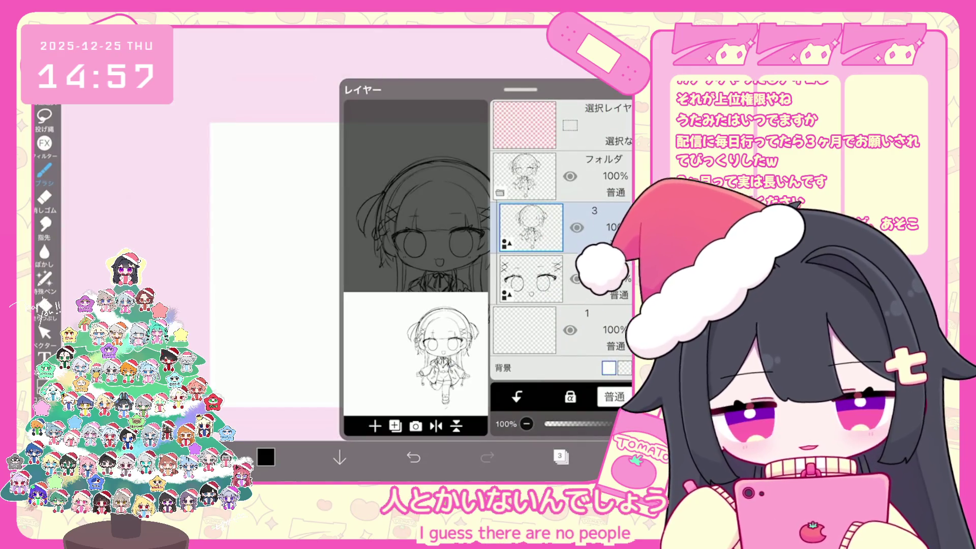
Fade the sketch folder to 17% opacity, restore it to 100%, and select layer 3.
left_click(524, 175)
left_click_drag(521, 90, 521, 187)
left_click_drag(610, 423, 564, 424)
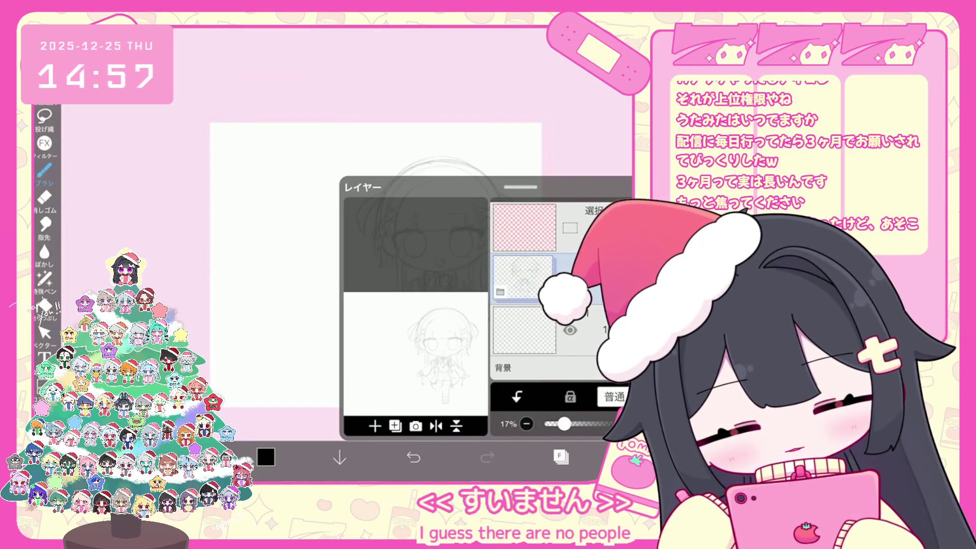
left_click_drag(521, 187, 521, 90)
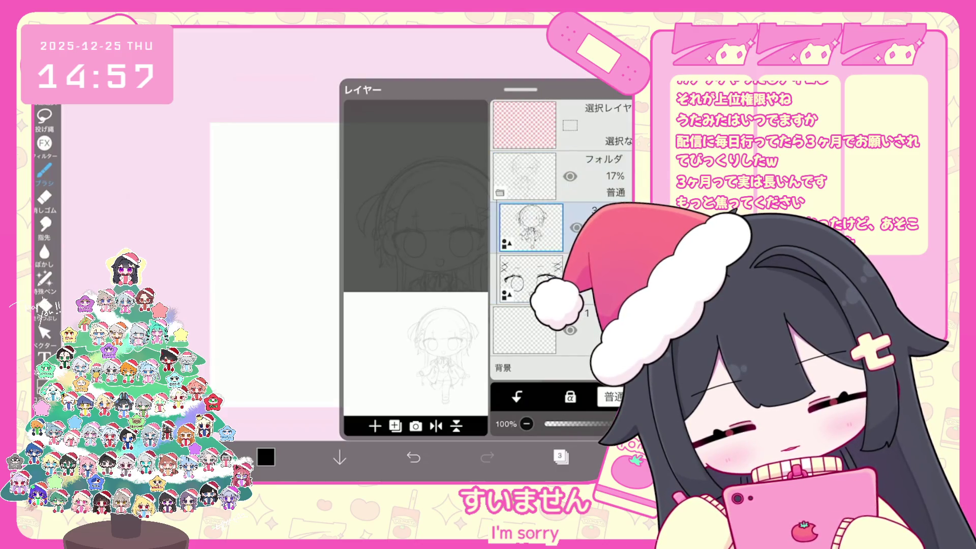
left_click_drag(565, 424, 615, 423)
left_click(524, 227)
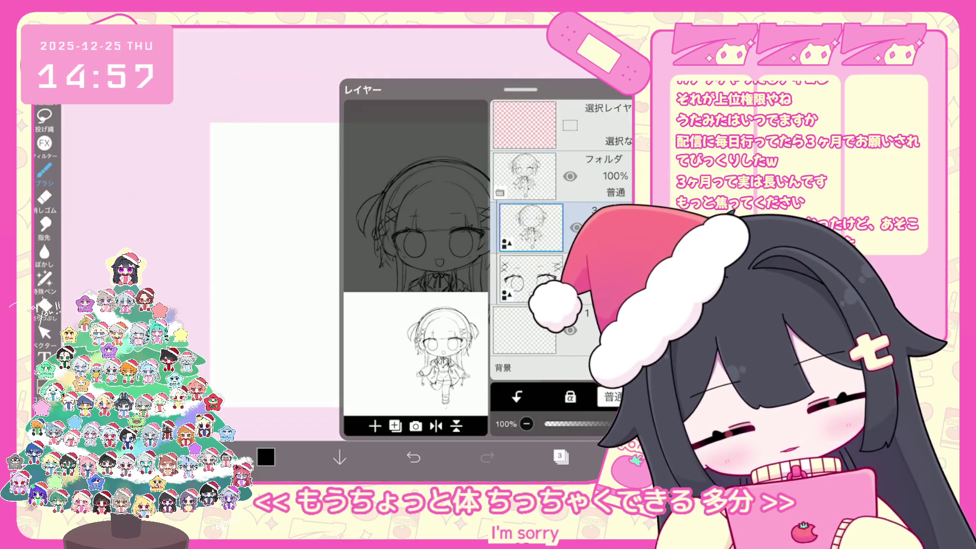
left_click(561, 457)
Box-select the body strokes below the head as vectors and scale them slightly smaller and narrower.
left_click(44, 333)
left_click_drag(432, 254, 413, 233)
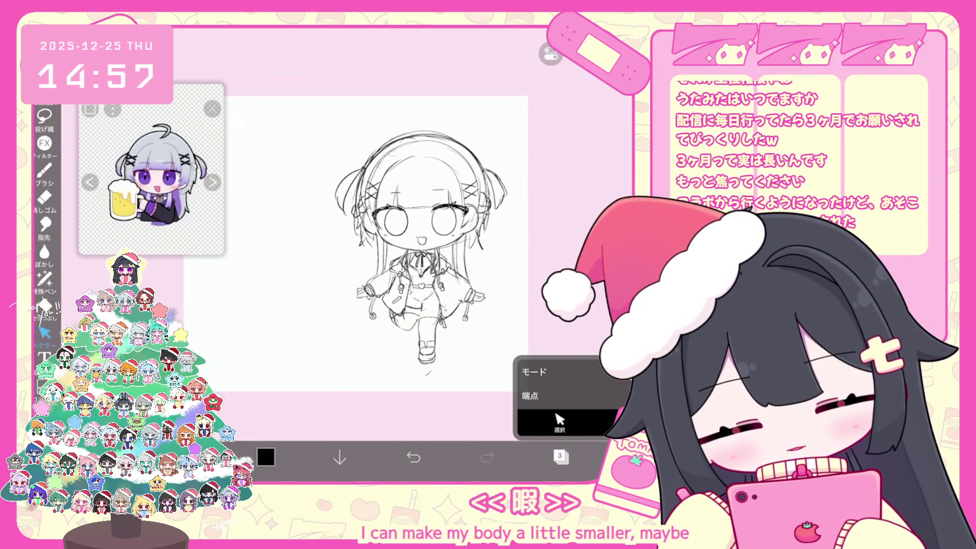
left_click(414, 457)
scroll(356, 229, "up", 2)
left_click_drag(309, 381, 500, 236)
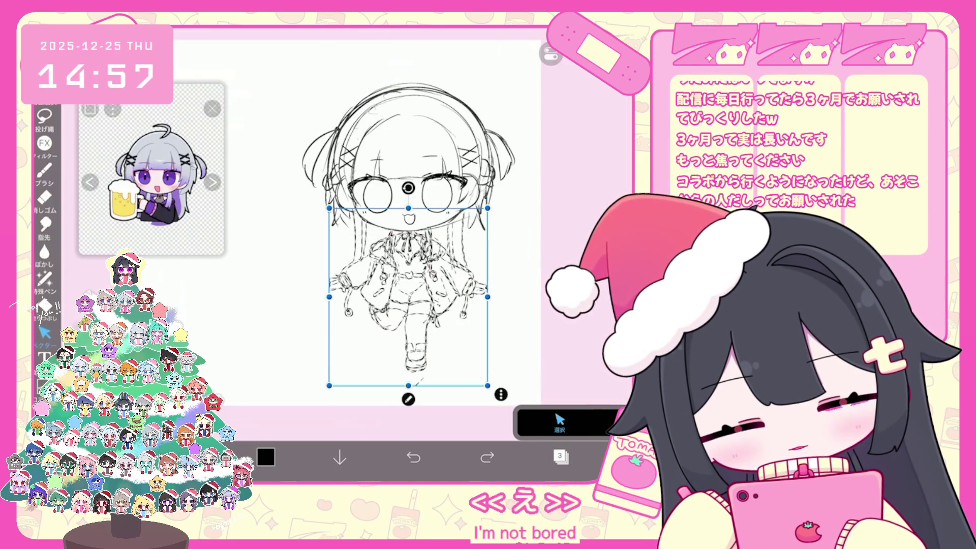
left_click_drag(415, 308, 393, 297)
left_click(413, 457)
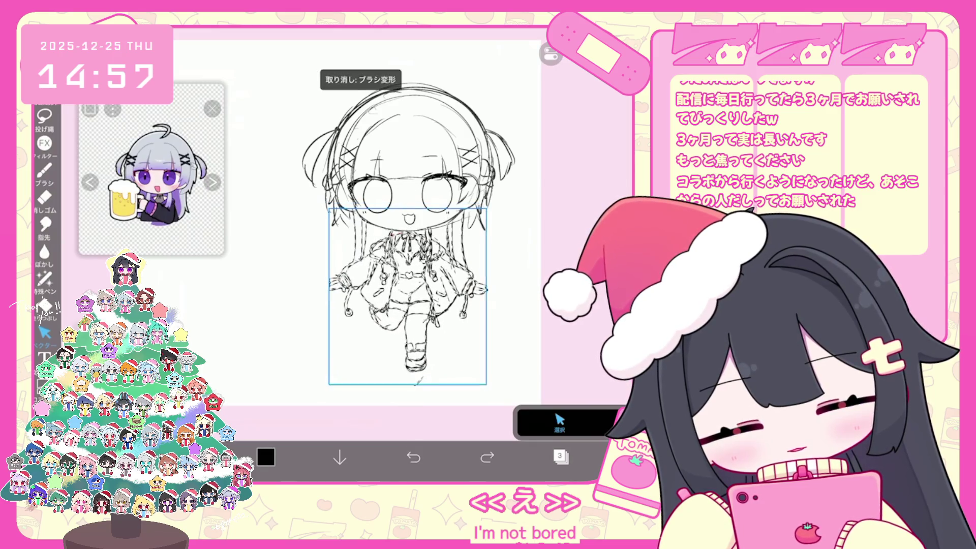
left_click_drag(488, 386, 482, 378)
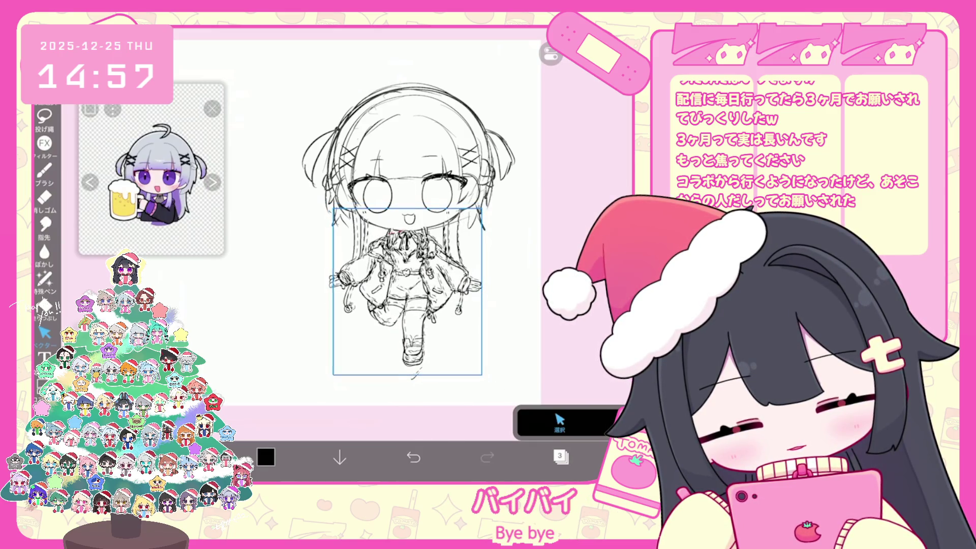
left_click_drag(330, 293, 333, 293)
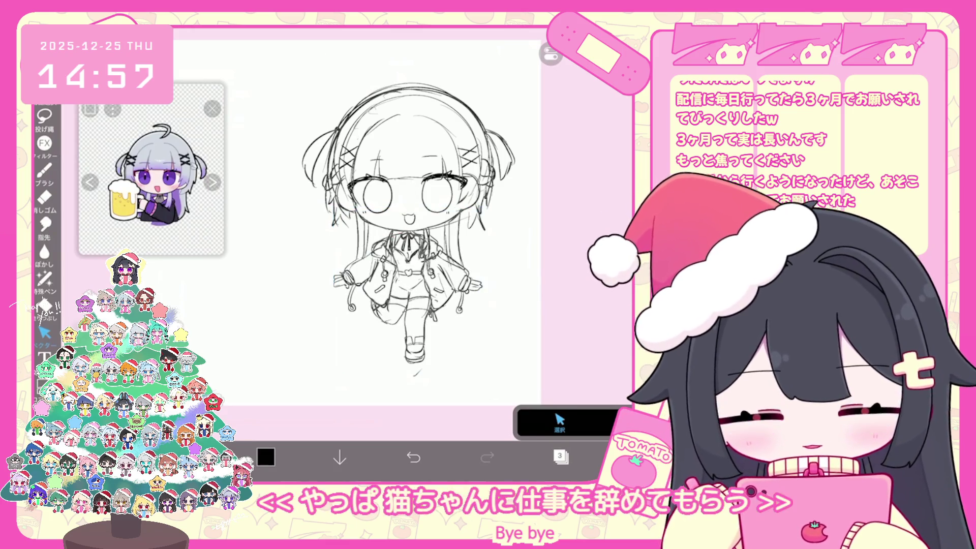
scroll(412, 219, "up", 3)
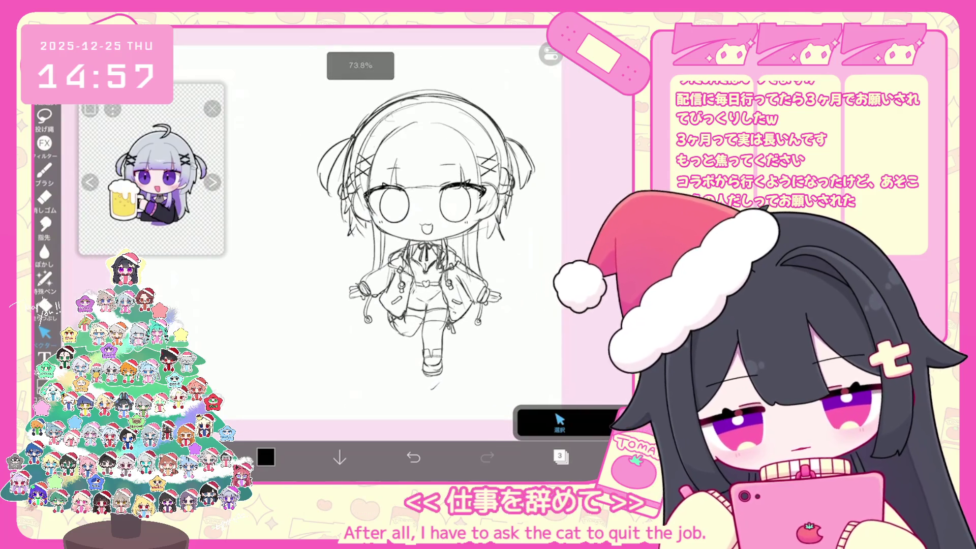
Switch the reference image to another character.
scroll(182, 229, "up", 2)
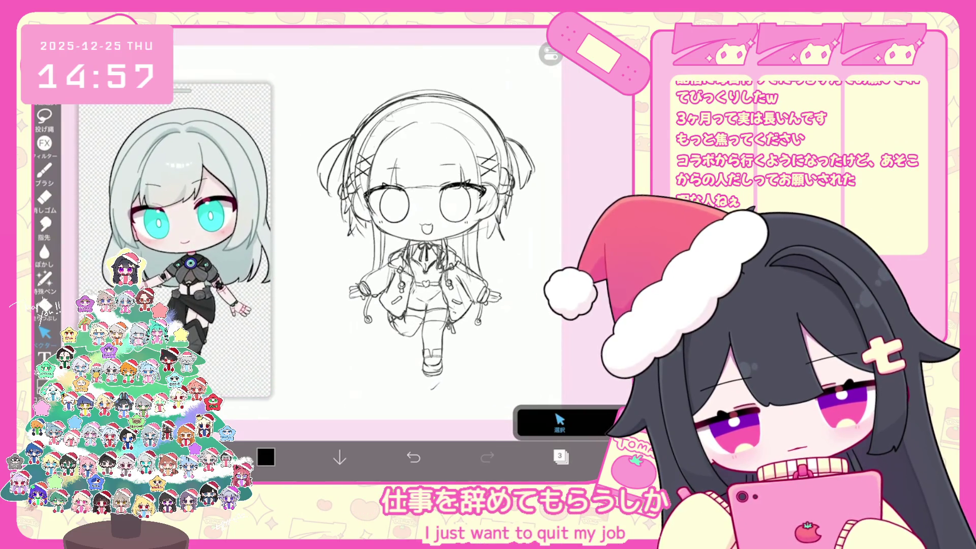
scroll(412, 234, "down", 1)
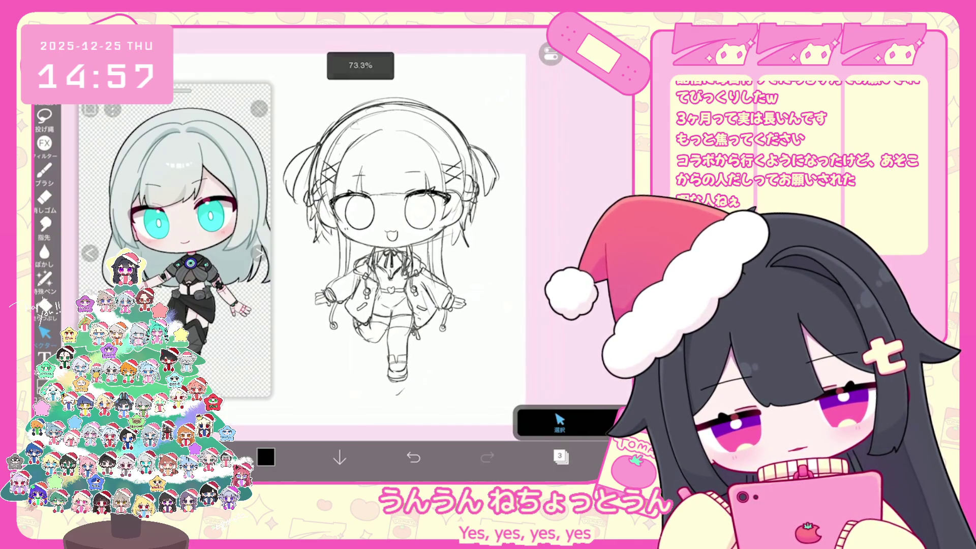
scroll(175, 239, "down", 3)
left_click(228, 198)
scroll(397, 239, "up", 1)
left_click(561, 456)
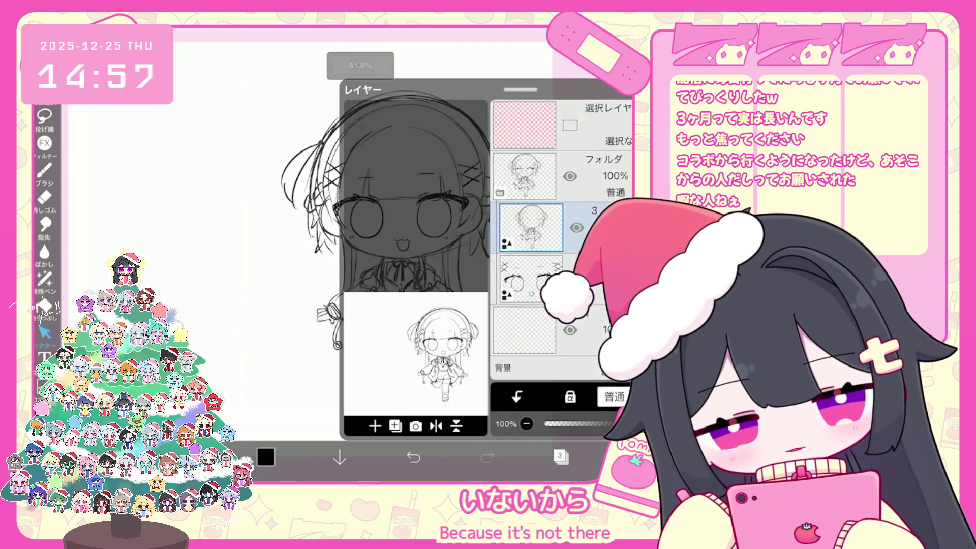
left_click(560, 457)
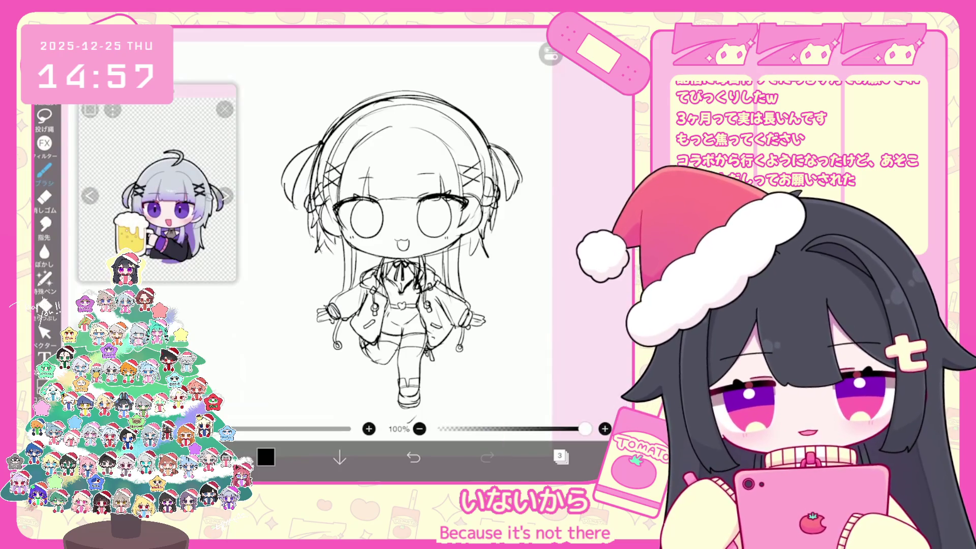
Darken the right and left hair lines of the sketch with short pencil strokes.
left_click_drag(475, 230, 479, 304)
mouse_move(335, 244)
left_mouse_down()
mouse_move(336, 304)
mouse_move(338, 271)
left_mouse_up()
left_click_drag(470, 251, 470, 285)
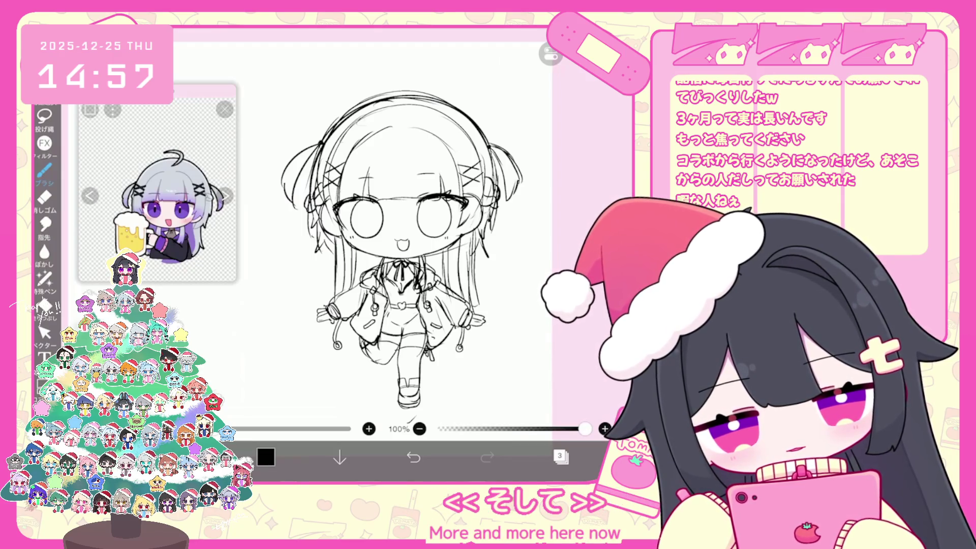
scroll(411, 250, "down", 2)
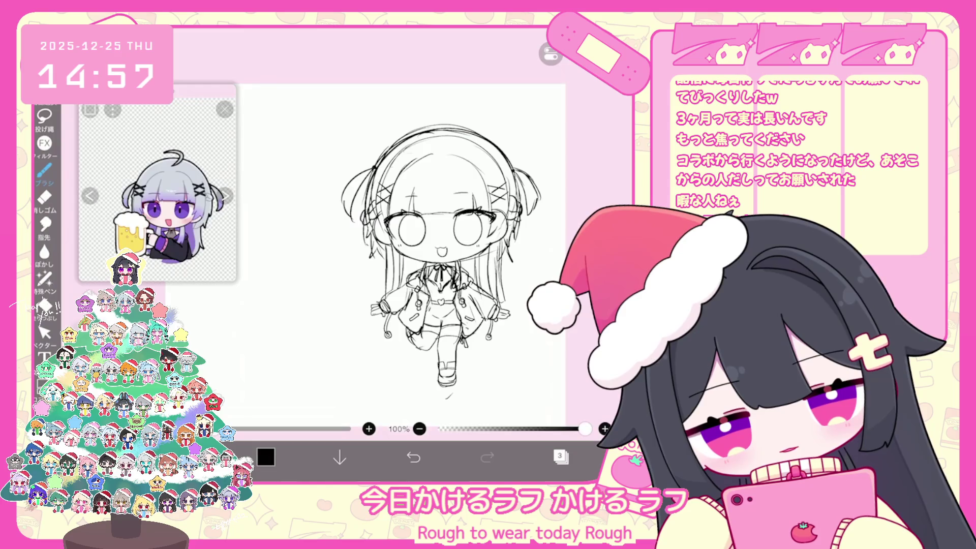
left_click(561, 457)
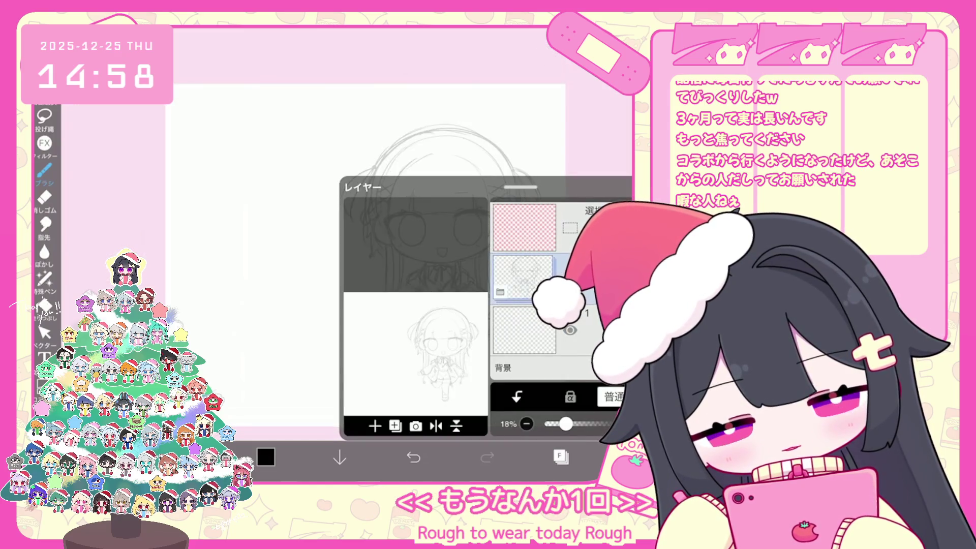
Add a new empty layer 4 and select the 5.0 px ペン(ハード) brush.
left_click(375, 426)
left_click(407, 285)
left_click(44, 170)
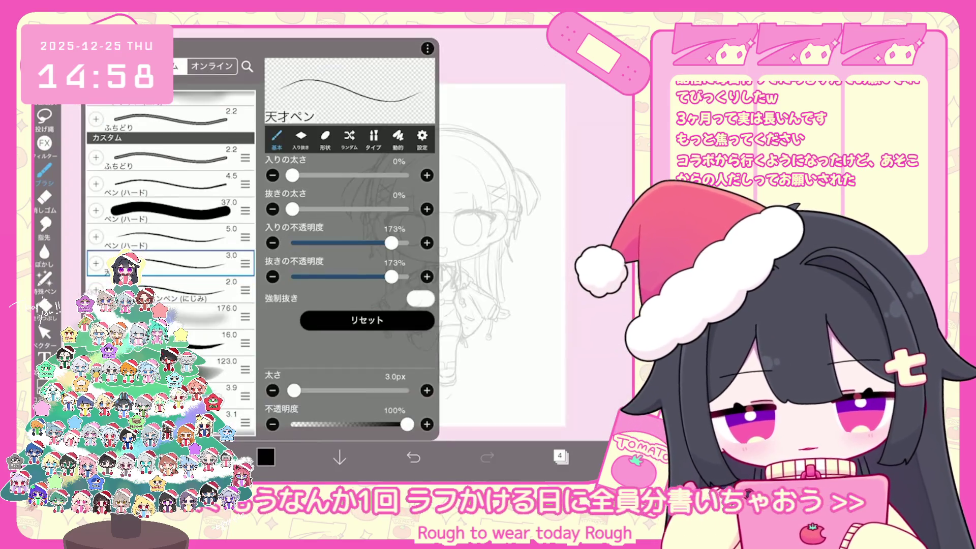
left_click(168, 236)
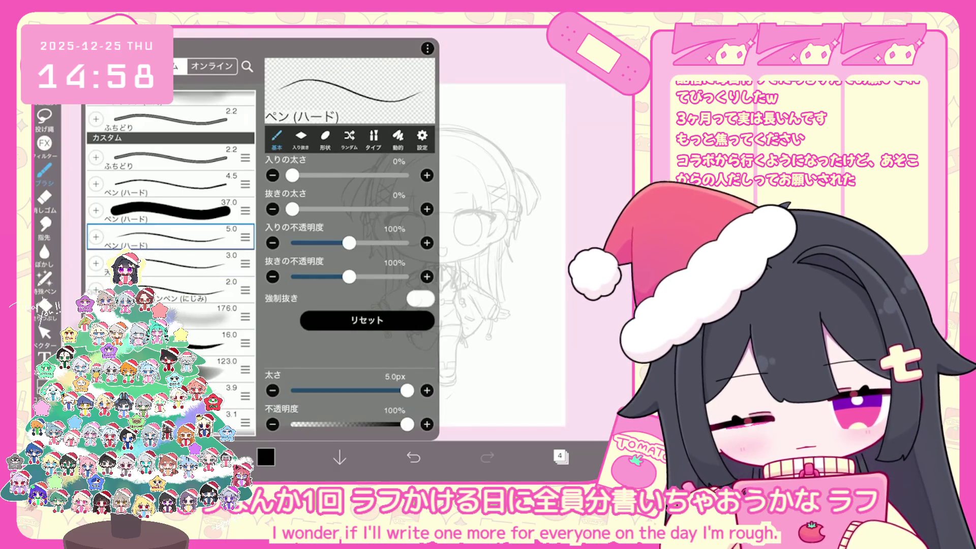
left_click(45, 171)
scroll(432, 229, "up", 3)
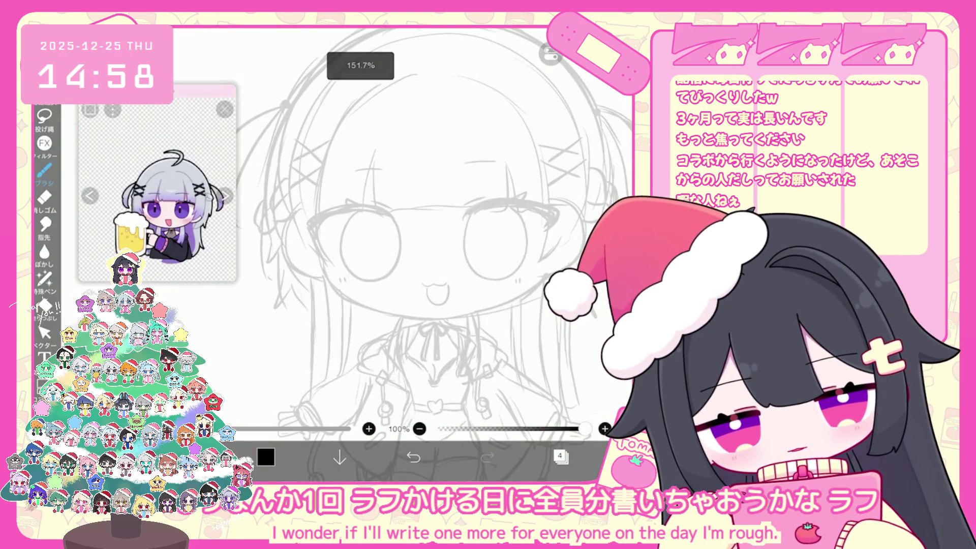
left_click(413, 458)
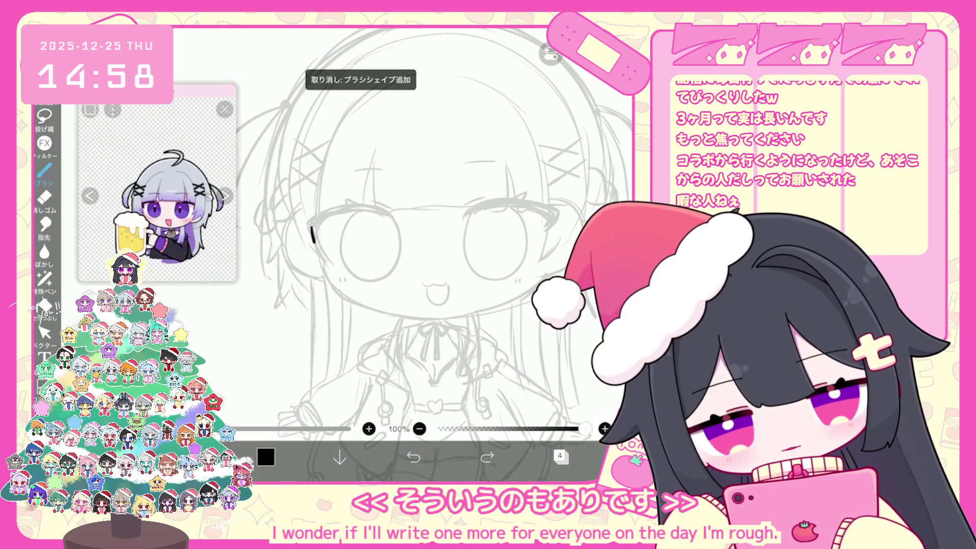
Add another layer and make first attempts at the chin line across the face, undoing them.
left_click(561, 457)
left_click(374, 426)
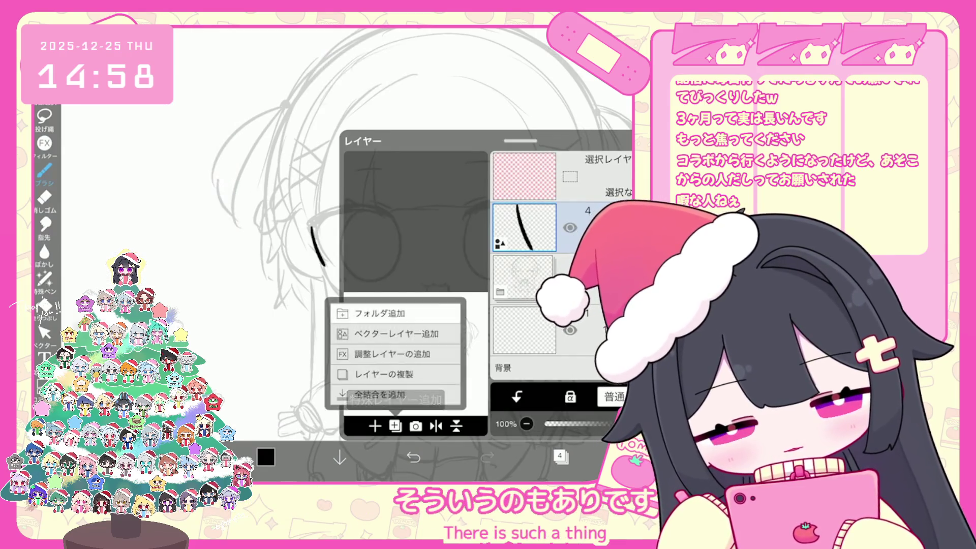
left_click(404, 312)
left_click(561, 456)
scroll(356, 229, "up", 1)
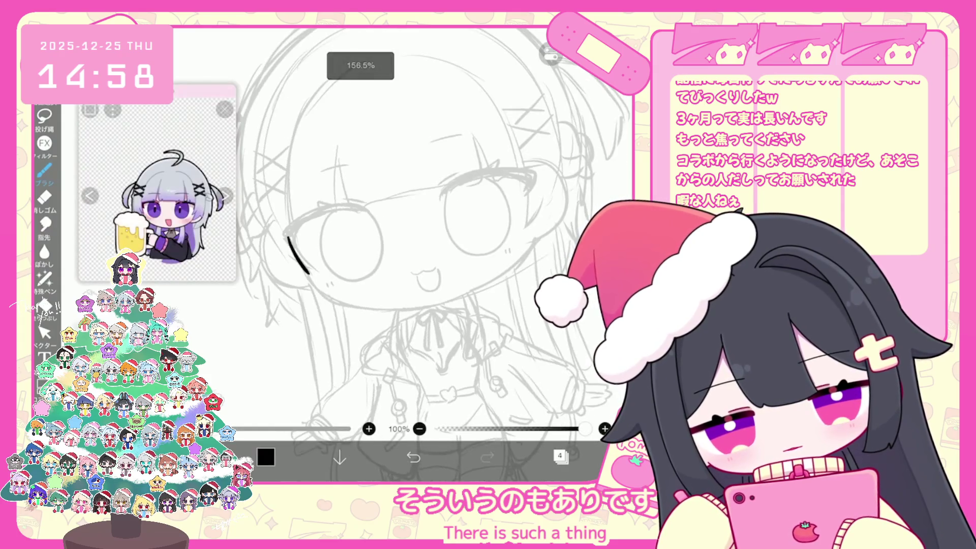
left_click_drag(313, 283, 510, 268)
key("ctrl+z")
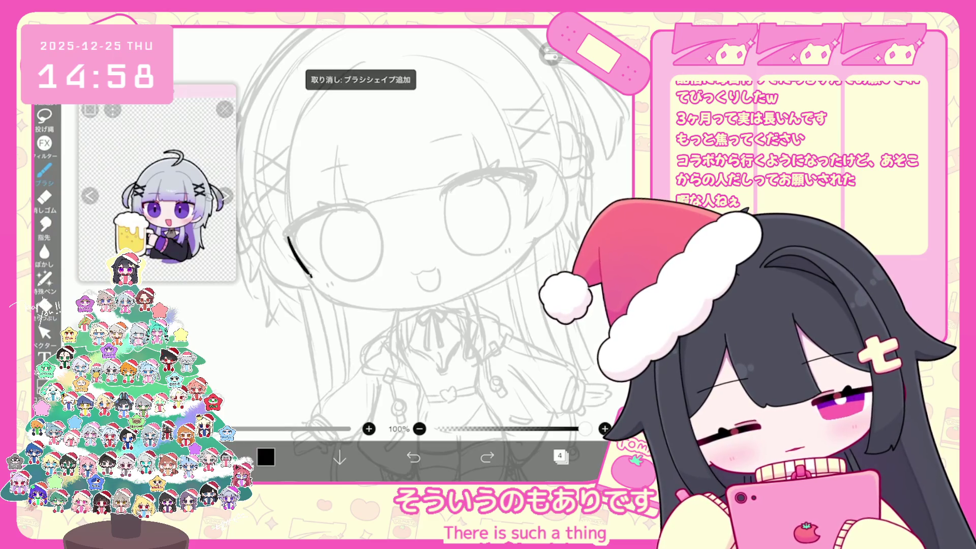
mouse_move(311, 277)
left_mouse_down()
mouse_move(404, 308)
mouse_move(511, 256)
left_mouse_up()
key("ctrl+z")
key("ctrl+z")
Retry the jawline from the left jaw to the right cheek until one clean curve remains.
mouse_move(312, 277)
left_mouse_down()
mouse_move(495, 265)
mouse_move(529, 234)
left_mouse_up()
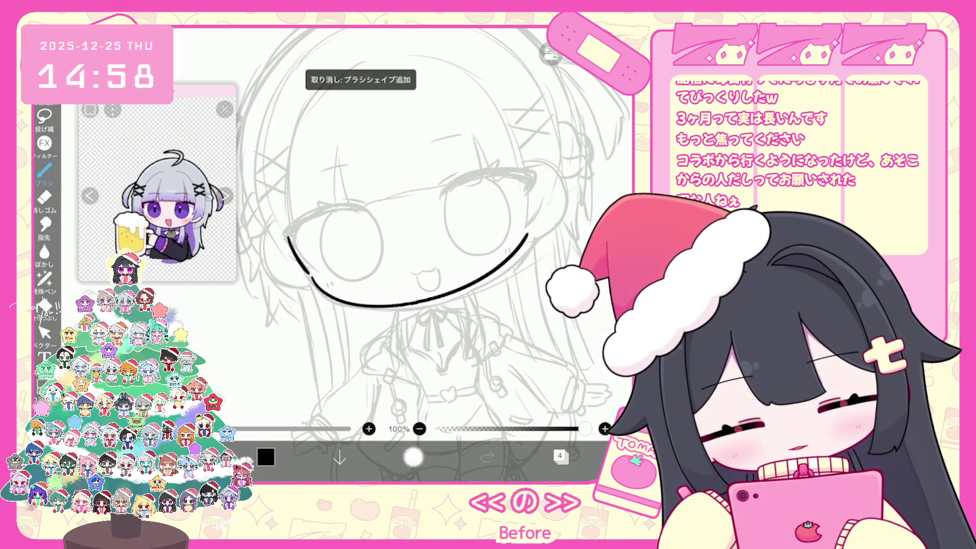
left_click(413, 457)
mouse_move(311, 278)
left_mouse_down()
mouse_move(432, 307)
mouse_move(529, 234)
left_mouse_up()
left_click(413, 456)
mouse_move(311, 278)
left_mouse_down()
mouse_move(326, 296)
mouse_move(514, 260)
left_mouse_up()
left_click(412, 457)
mouse_move(309, 274)
left_mouse_down()
mouse_move(398, 305)
mouse_move(531, 235)
left_mouse_up()
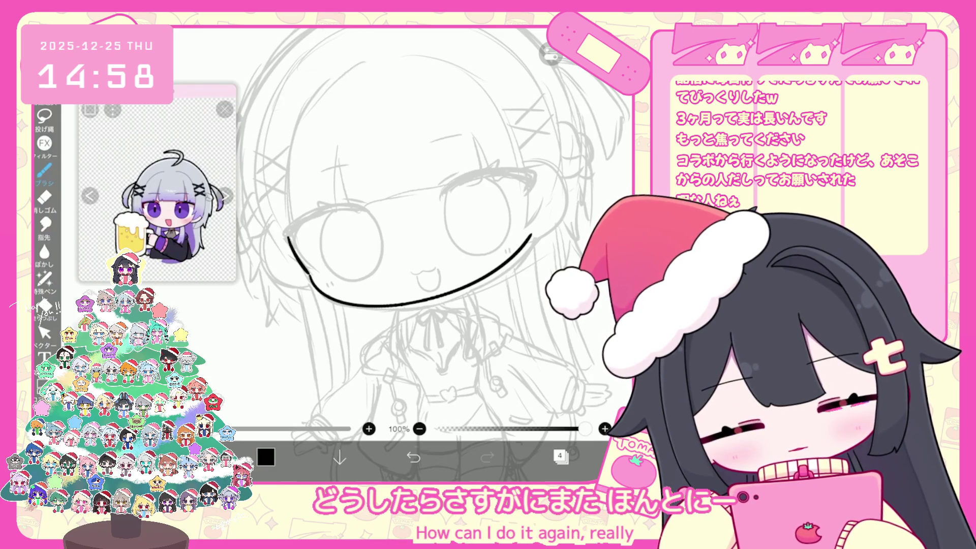
left_click(413, 456)
mouse_move(311, 278)
left_mouse_down()
mouse_move(402, 308)
mouse_move(513, 266)
left_mouse_up()
scroll(437, 254, "down", 2)
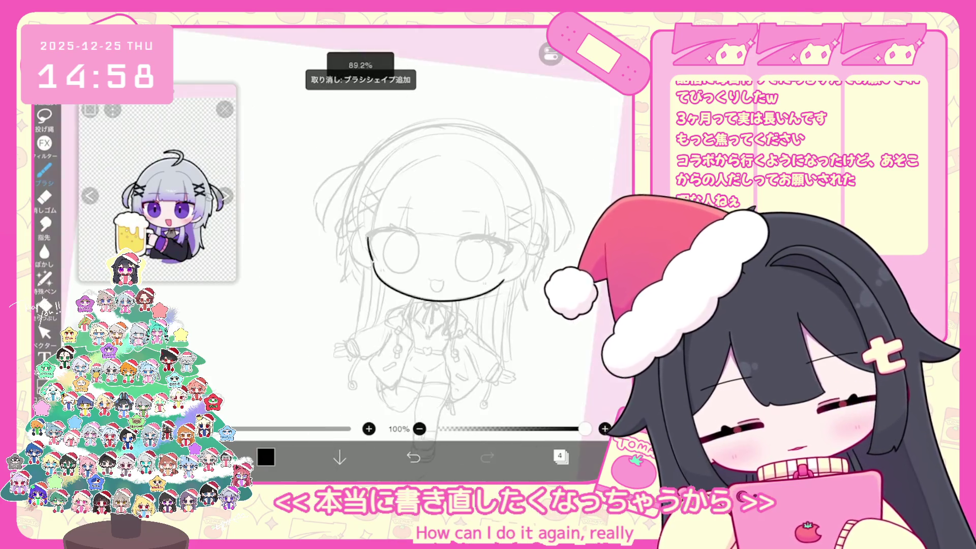
scroll(407, 254, "up", 3)
left_click(44, 333)
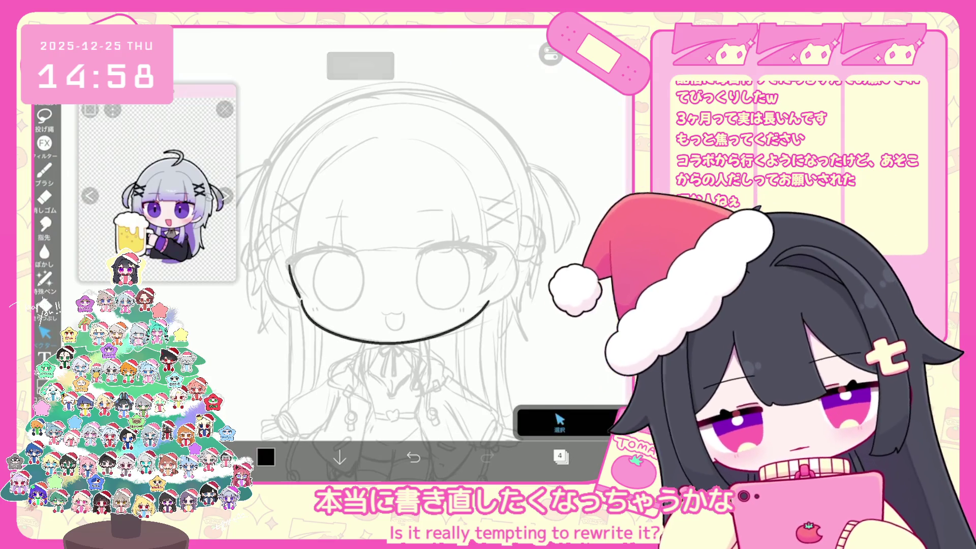
Select the black chin stroke, then return to the brush and undo several right-cheek strokes.
left_click(389, 340)
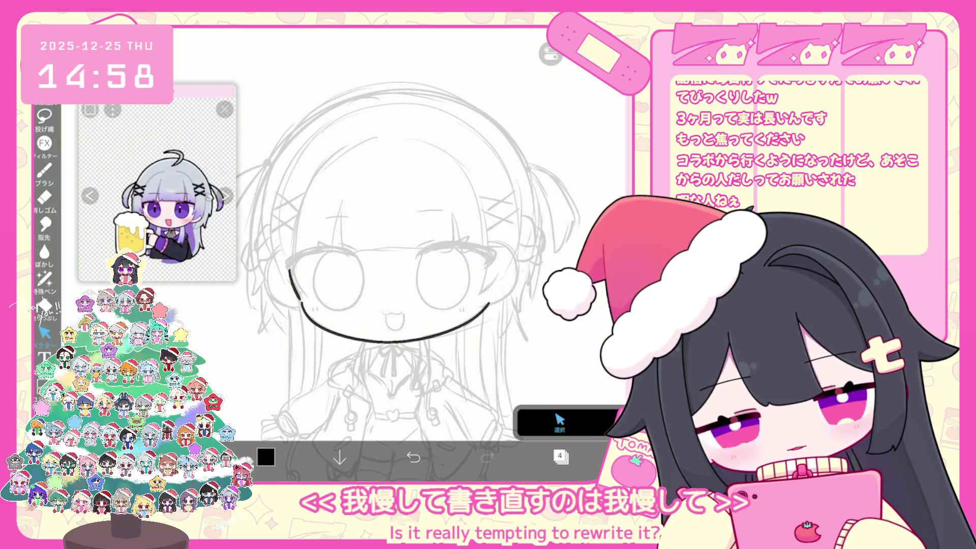
left_click(45, 170)
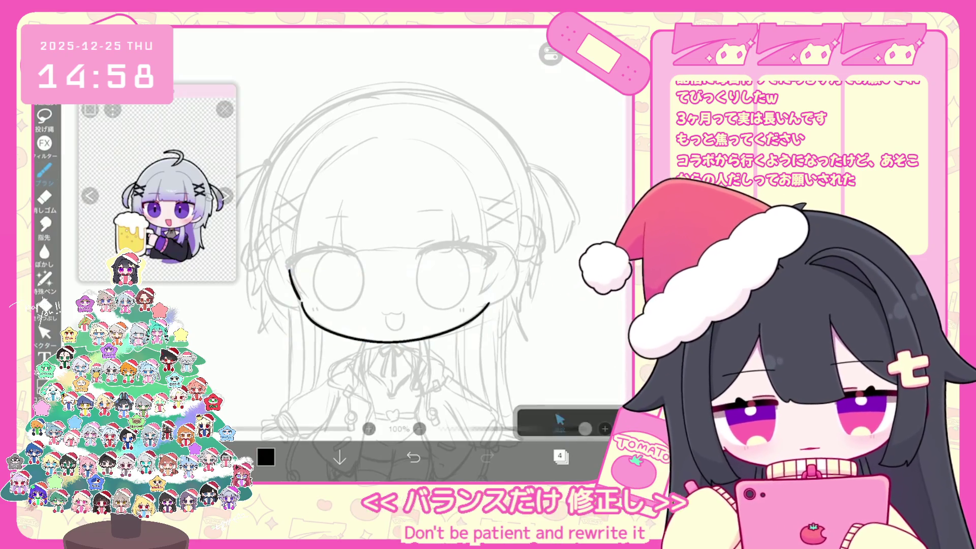
scroll(367, 254, "up", 5)
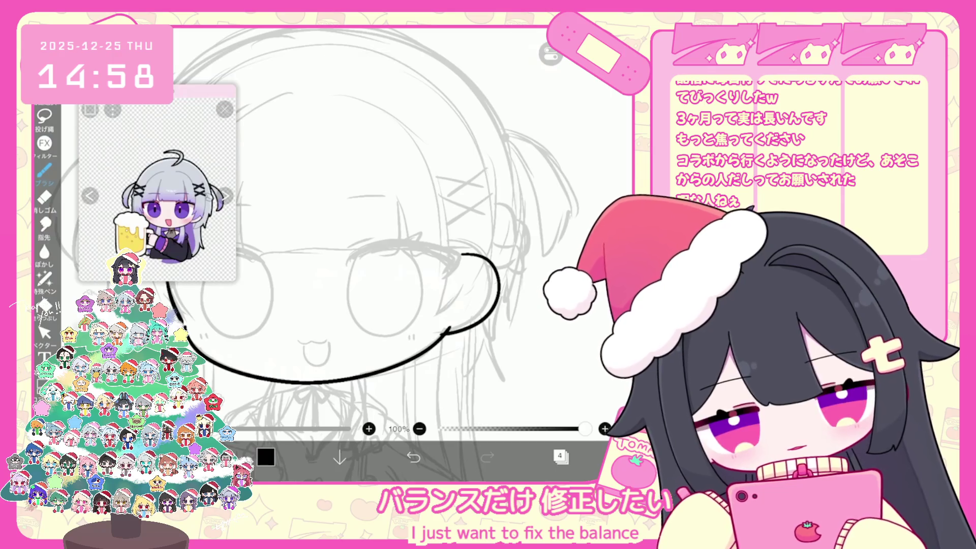
key("ctrl+z")
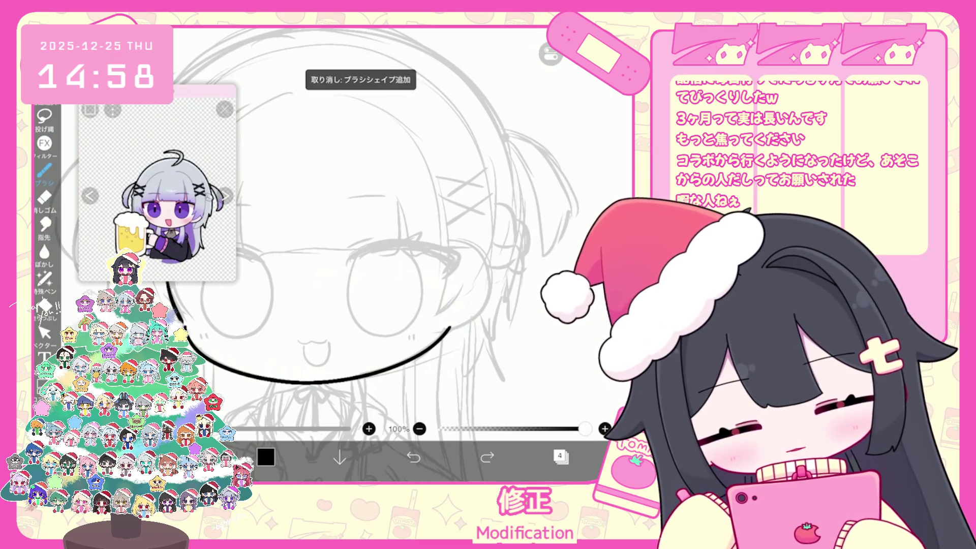
key("ctrl+z")
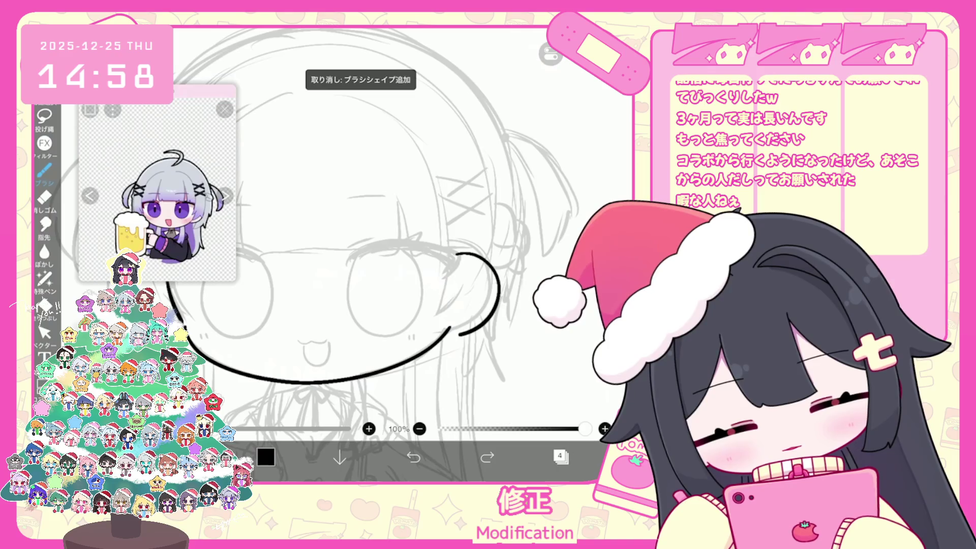
key("ctrl+z")
scroll(396, 254, "down", 2)
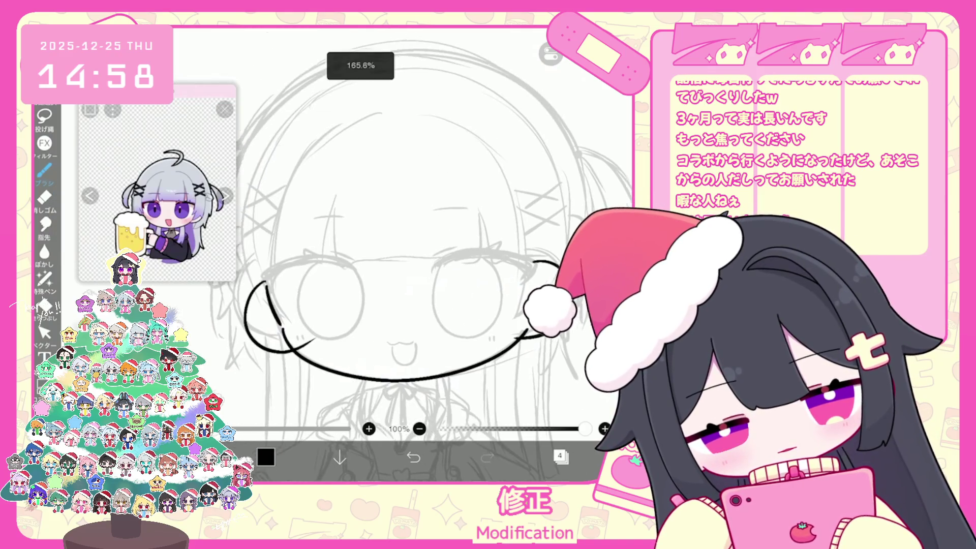
key("ctrl+z")
Undo the outer left cheek strokes and try a new left cheek curve down from the jaw.
key("ctrl+z")
scroll(407, 254, "down", 2)
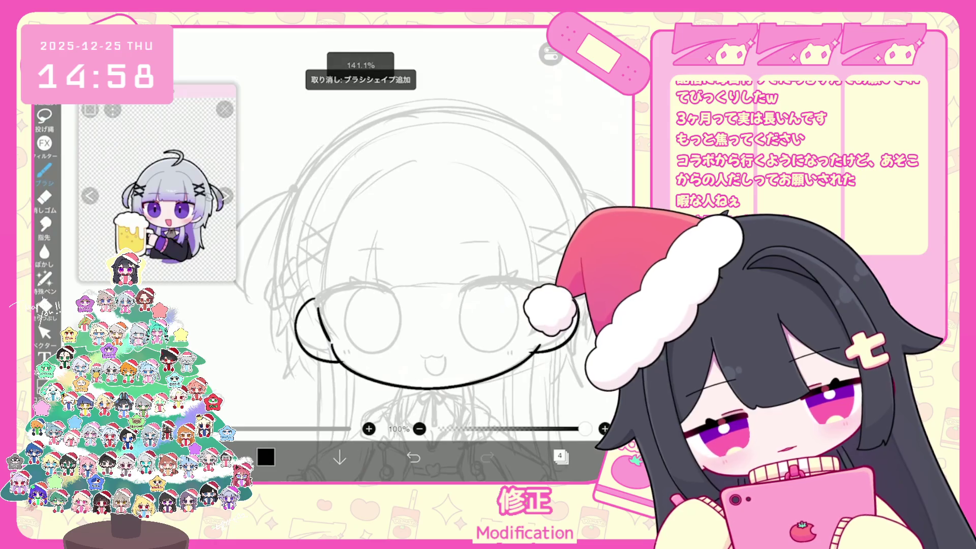
key("ctrl+z")
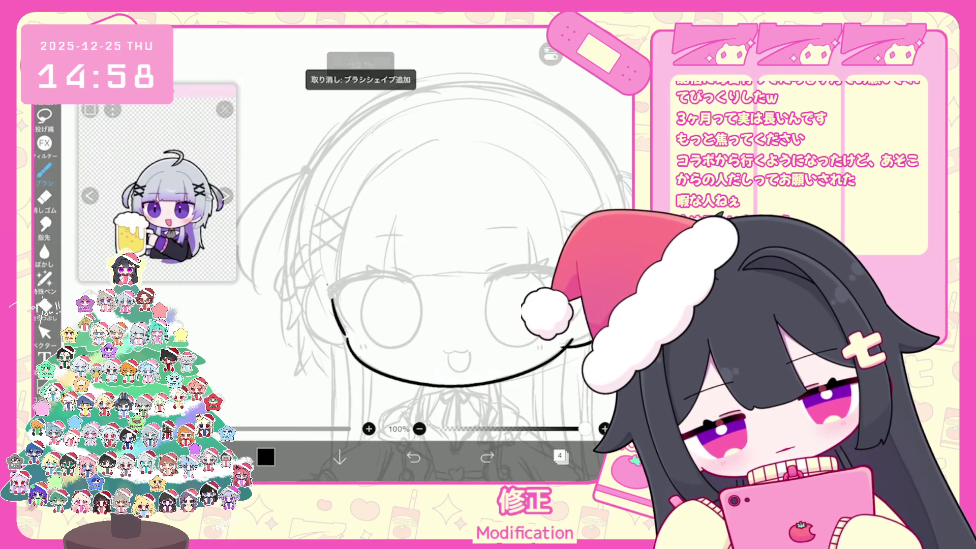
key("ctrl+z")
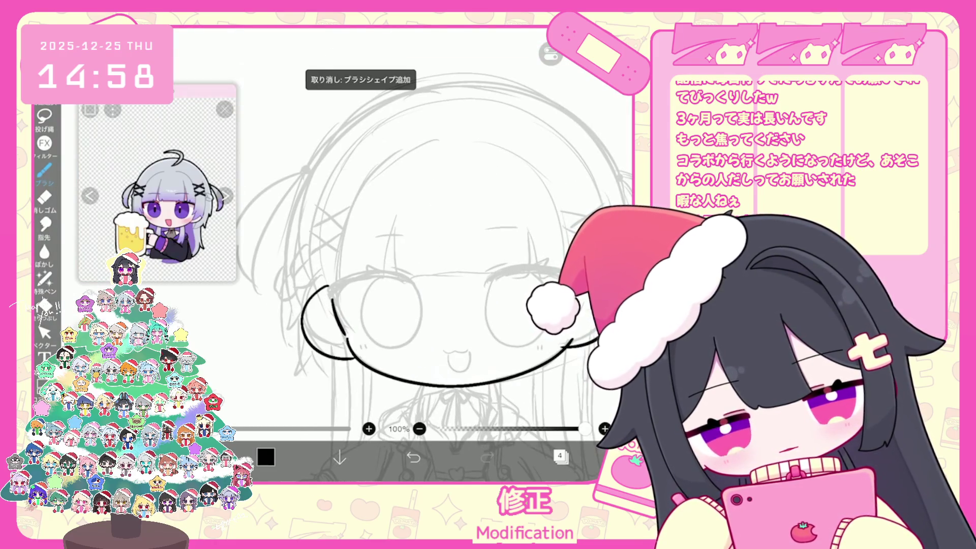
scroll(406, 255, "down", 1)
key("ctrl+z")
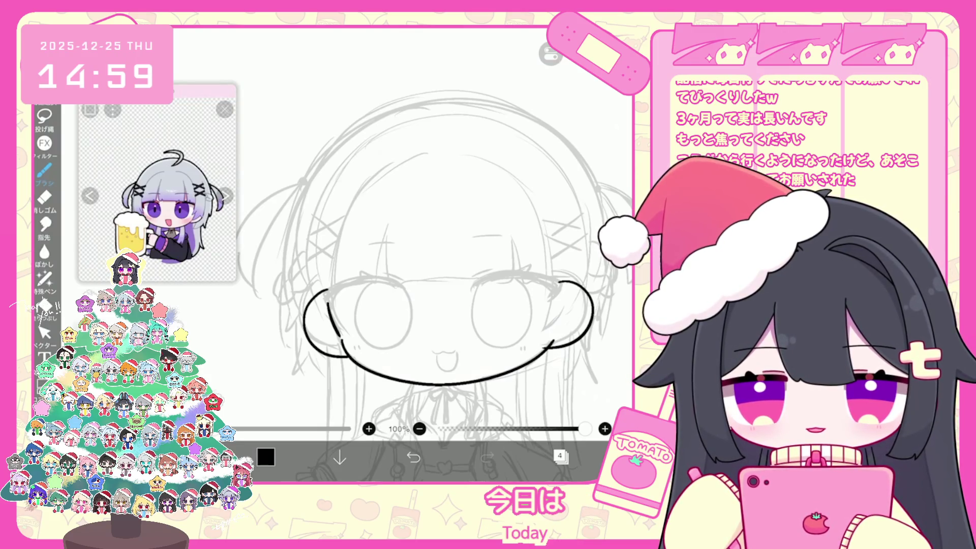
scroll(381, 285, "down", 1)
key("ctrl+z")
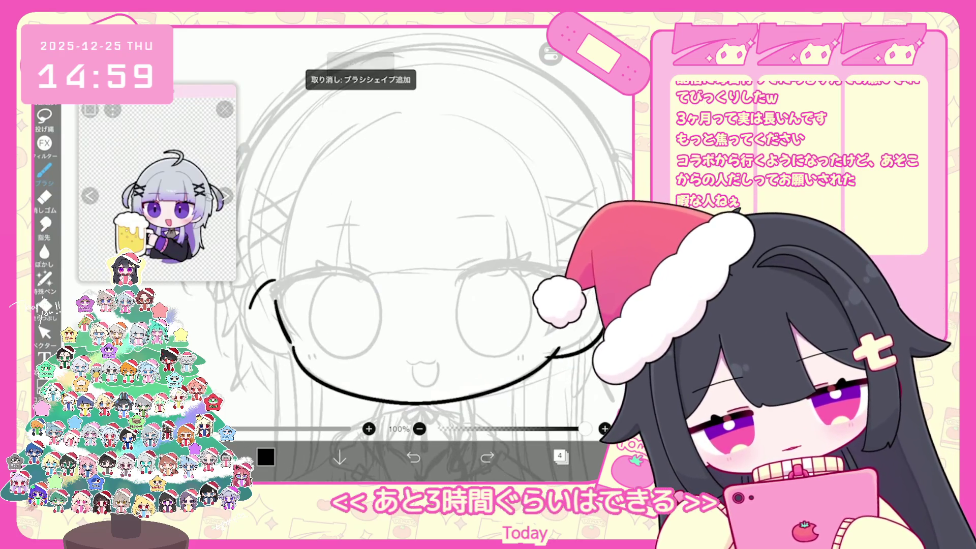
mouse_move(274, 281)
left_mouse_down()
mouse_move(244, 331)
mouse_move(310, 366)
left_mouse_up()
key("ctrl+z")
key("ctrl+z")
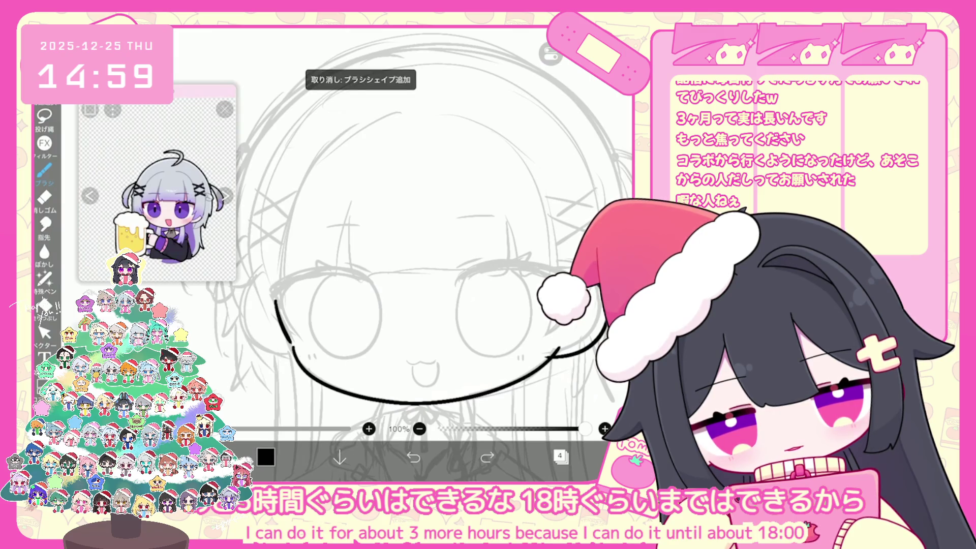
left_click(560, 456)
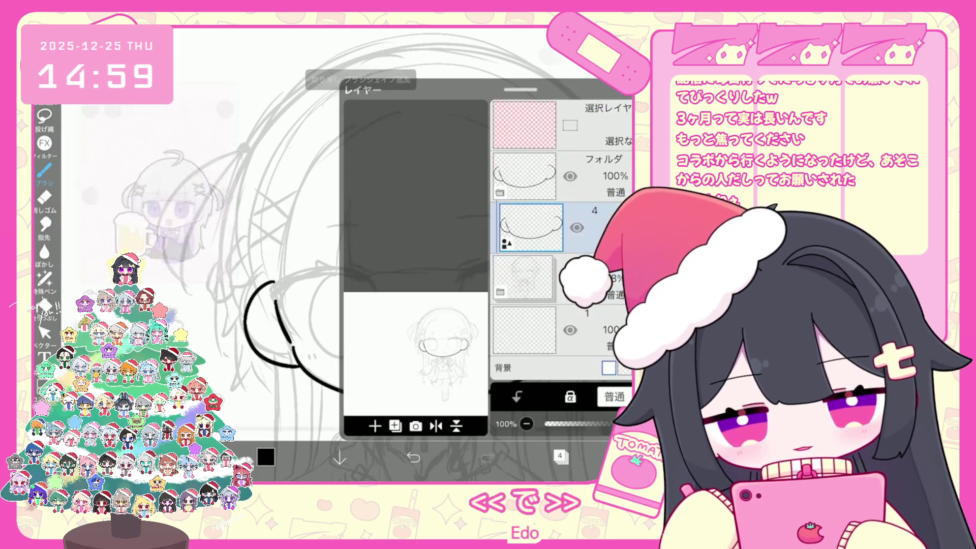
Ink the left bangs strand hooking right and extend the bangs line to the right.
left_click(561, 456)
scroll(407, 254, "up", 3)
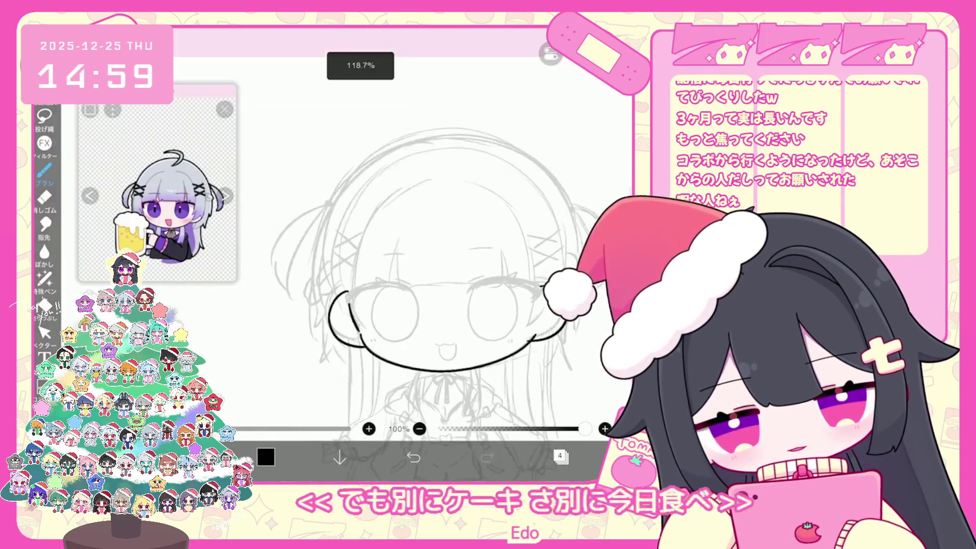
left_click_drag(340, 239, 354, 320)
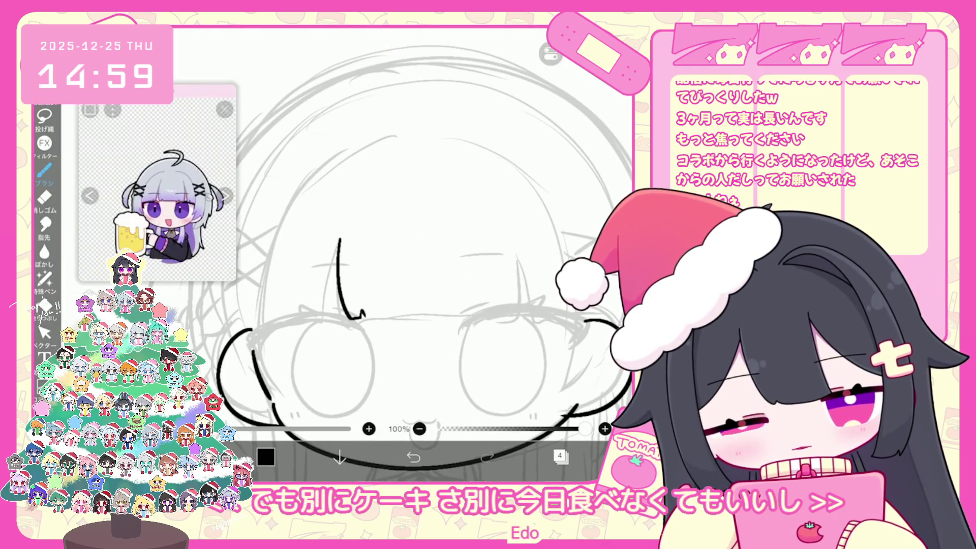
key("ctrl+z")
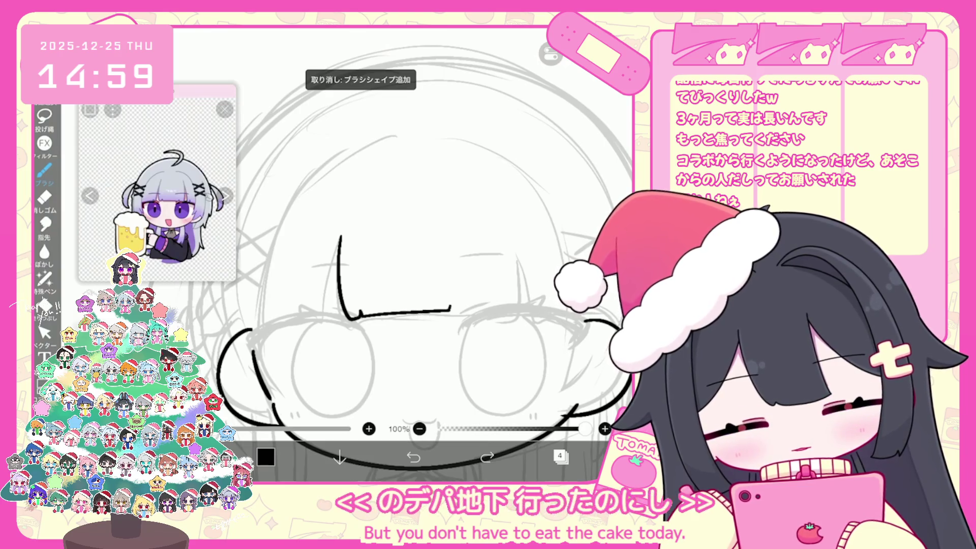
left_click_drag(450, 308, 502, 311)
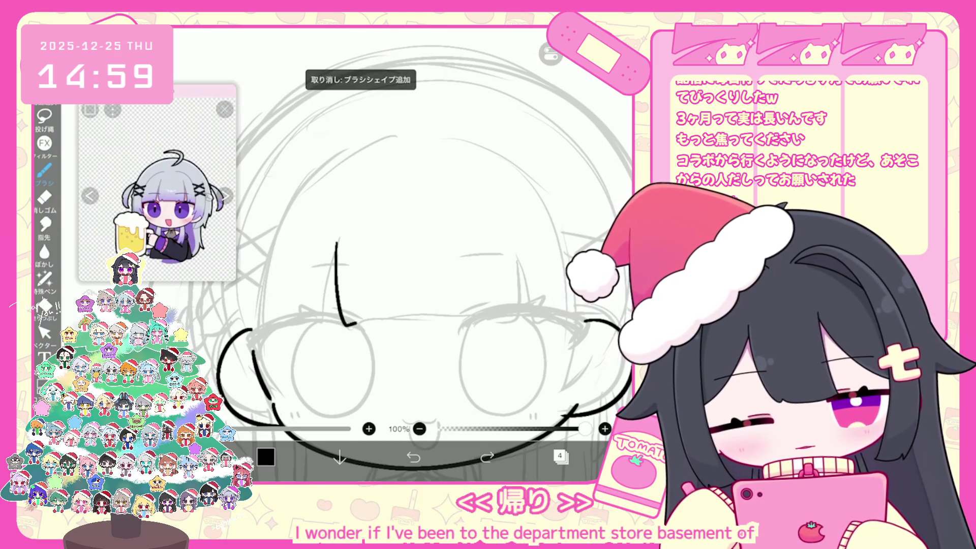
key("ctrl+z")
left_click_drag(339, 250, 371, 311)
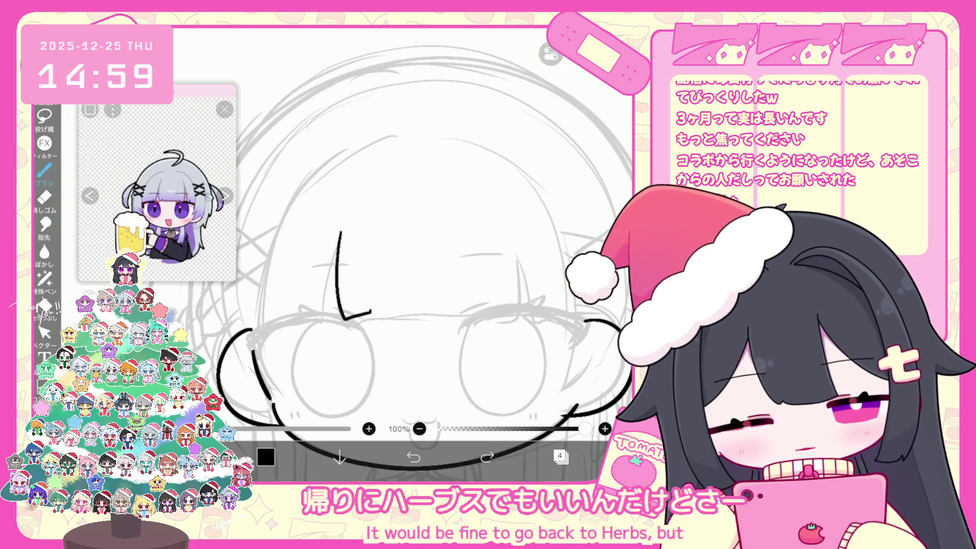
mouse_move(456, 304)
left_mouse_down()
mouse_move(482, 300)
mouse_move(511, 231)
left_mouse_up()
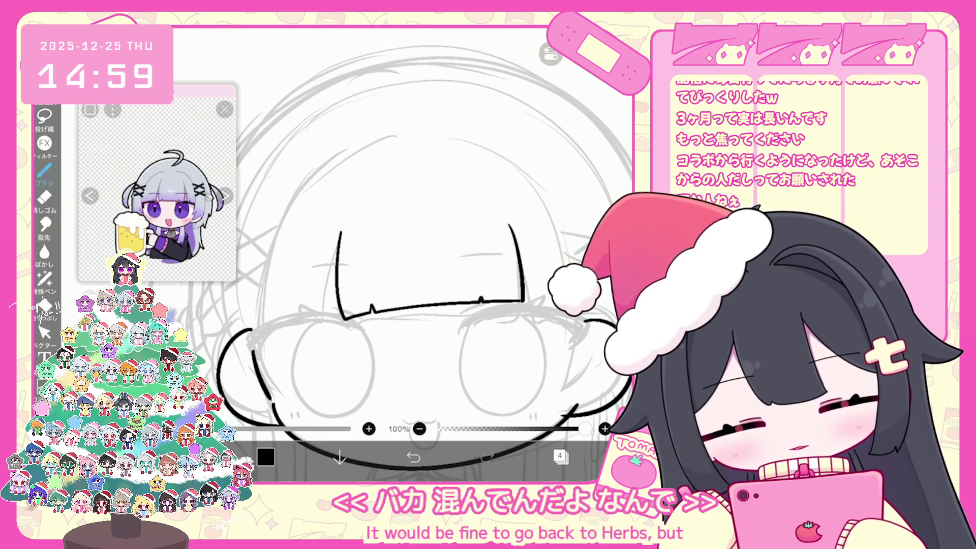
Select the bangs stroke and rotate it slightly clockwise.
scroll(407, 254, "up", 1)
left_click(45, 333)
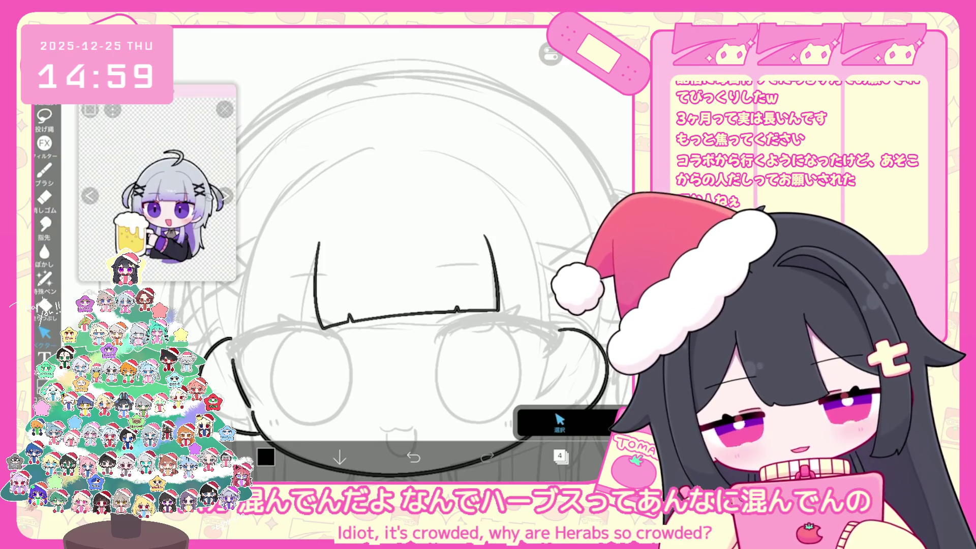
left_click_drag(305, 316, 505, 237)
left_click_drag(405, 211, 410, 219)
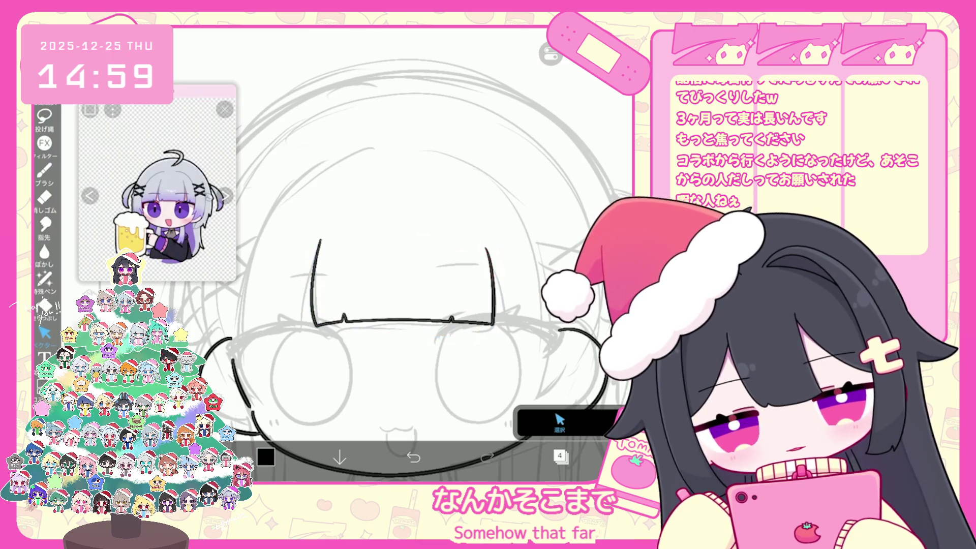
left_click(45, 171)
Try drawing a spike beside the vertical bangs strand, undoing the zigzag attempts.
scroll(356, 254, "up", 2)
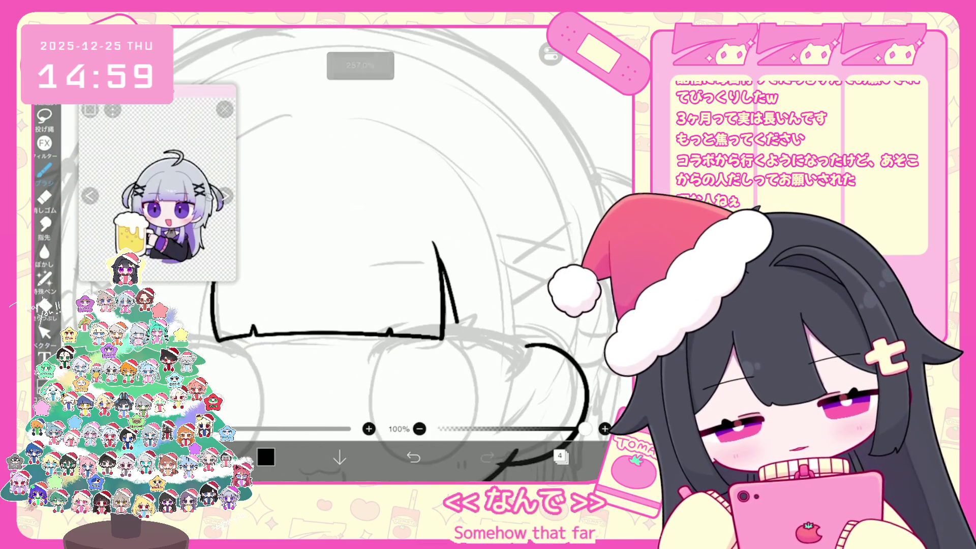
left_click_drag(459, 323, 475, 338)
key("ctrl+z")
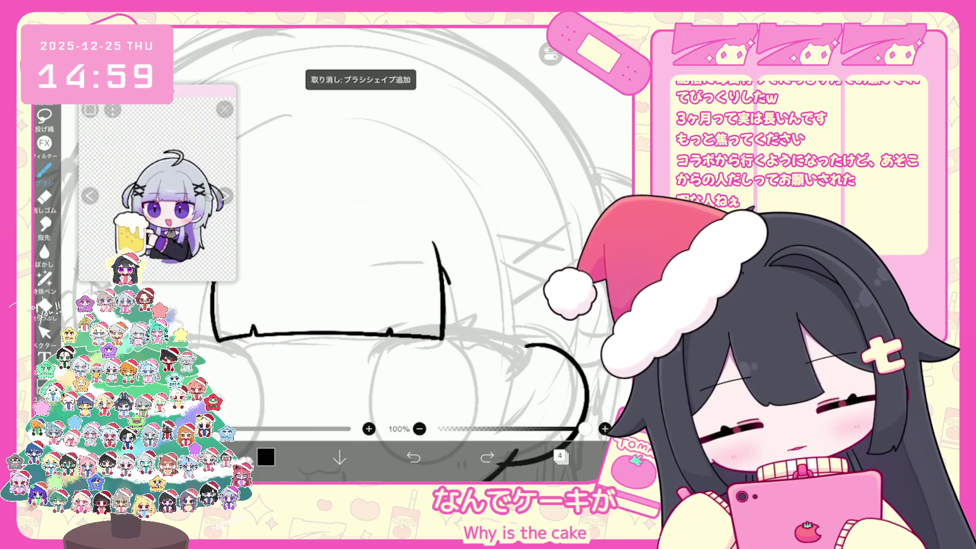
key("ctrl+z")
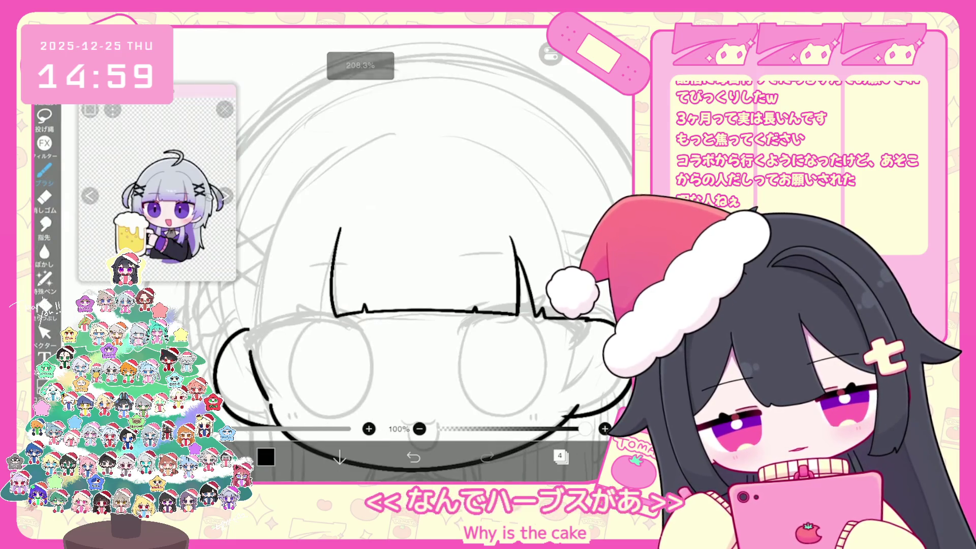
scroll(356, 254, "up", 1)
left_click_drag(431, 256, 450, 336)
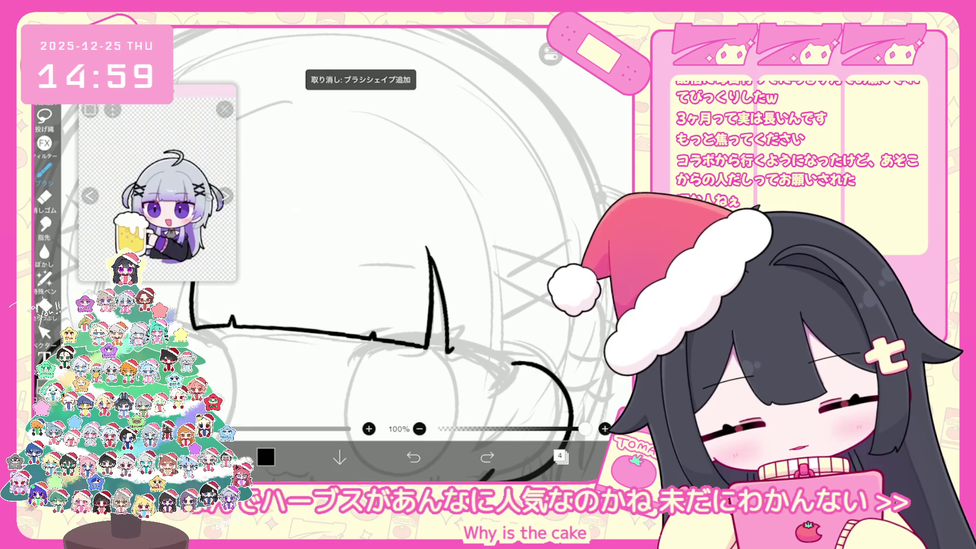
scroll(387, 275, "down", 2)
scroll(386, 275, "left", 2)
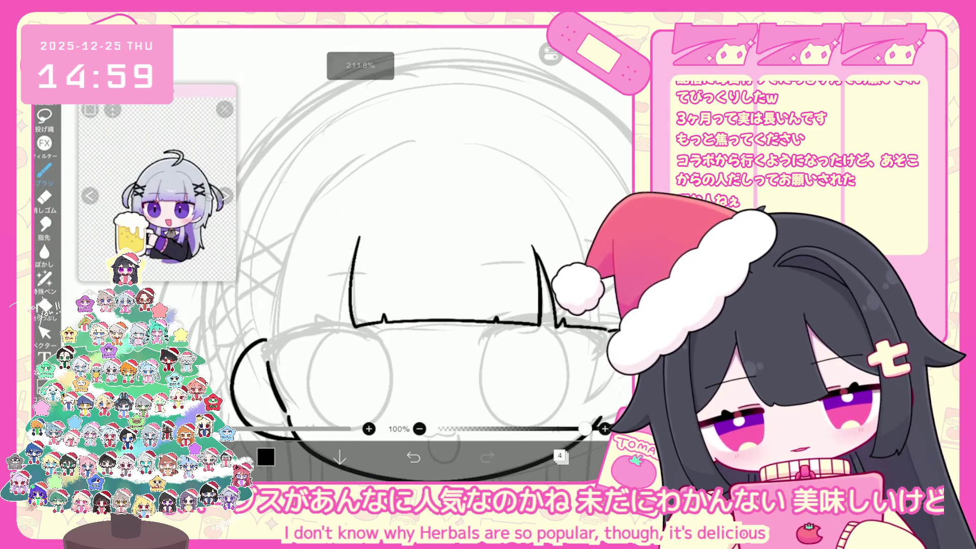
key("ctrl+z")
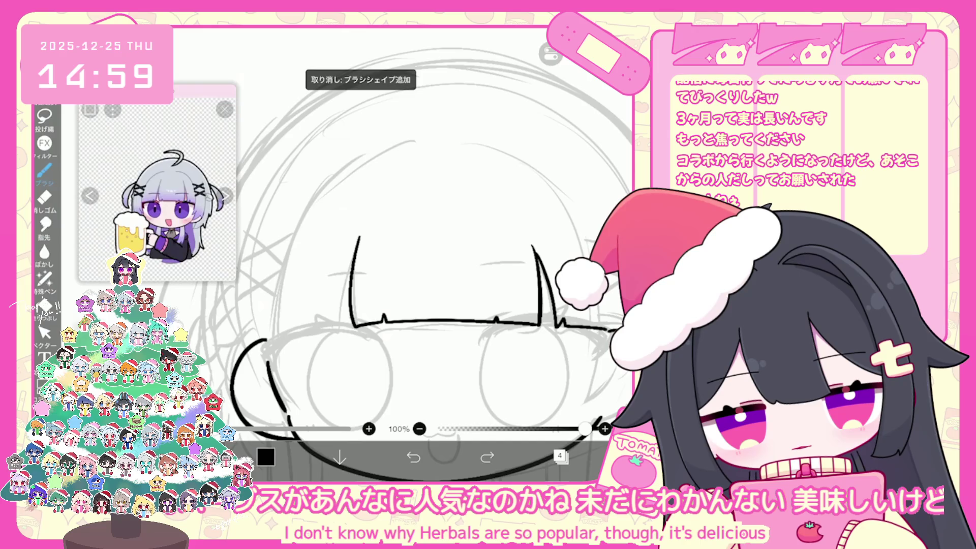
scroll(387, 275, "down", 5)
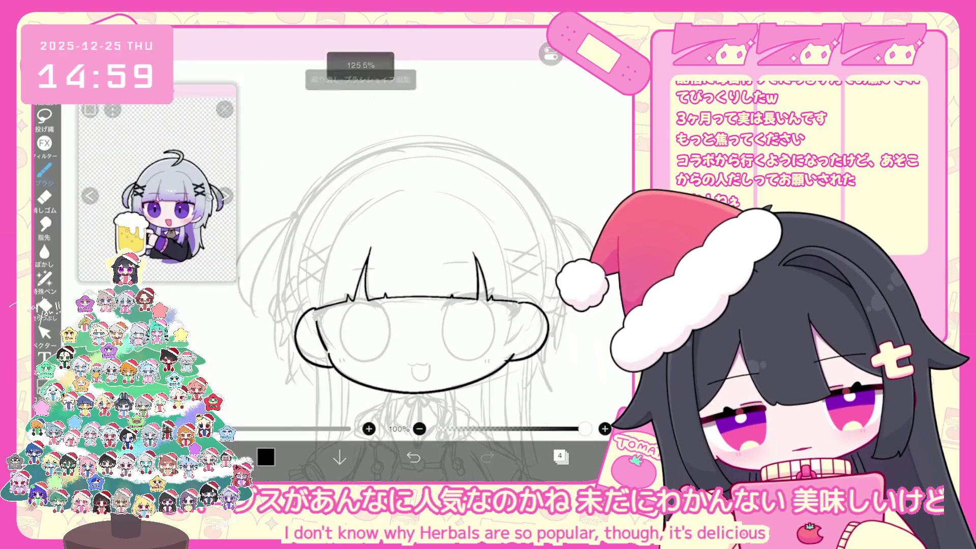
scroll(399, 274, "up", 1)
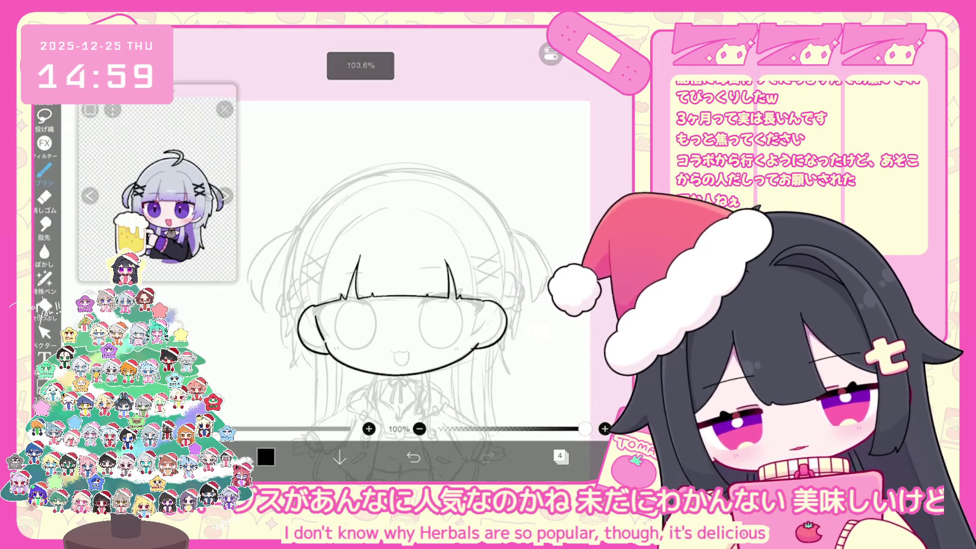
Select all the bangs strokes to confirm them, then return to the inking brush.
key("v")
scroll(400, 275, "up", 1)
left_click_drag(297, 245, 501, 308)
key("Escape")
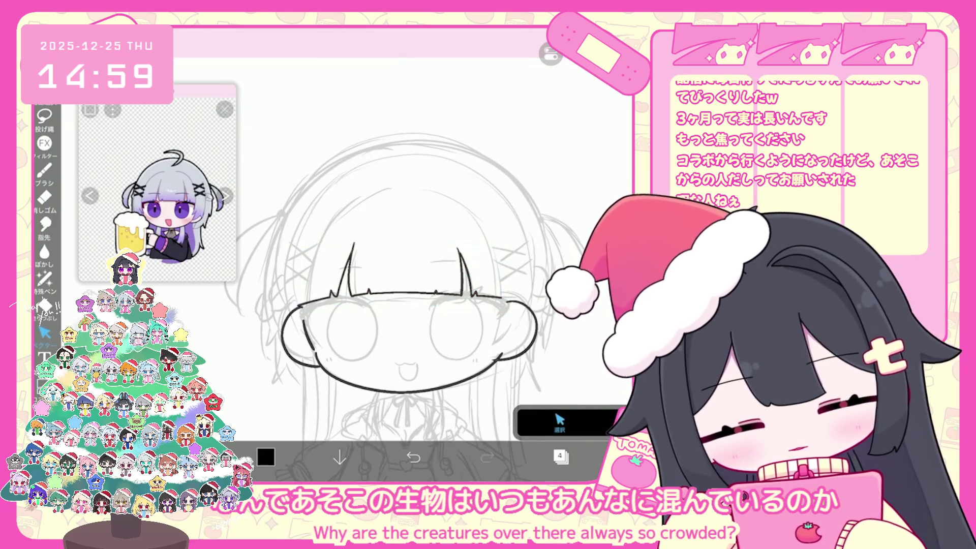
scroll(399, 275, "down", 2)
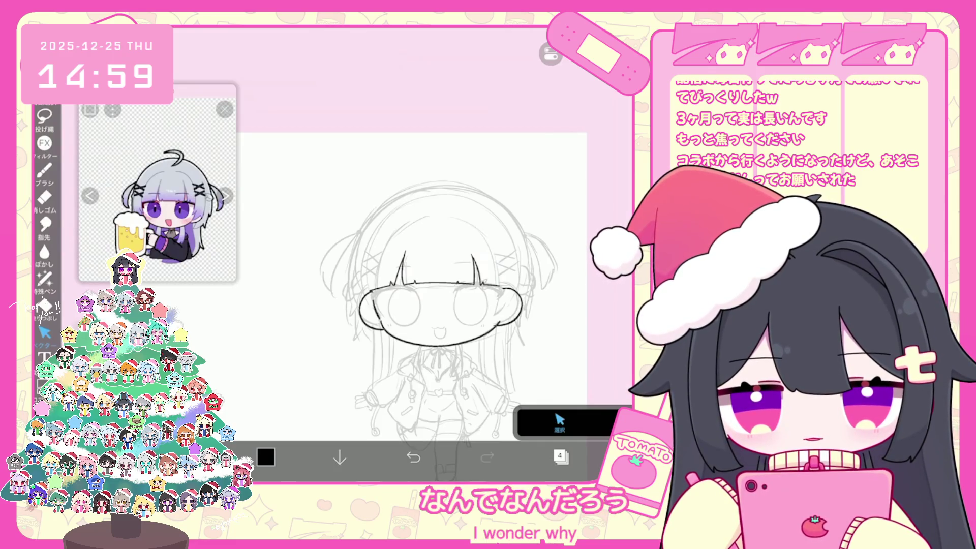
left_click(45, 170)
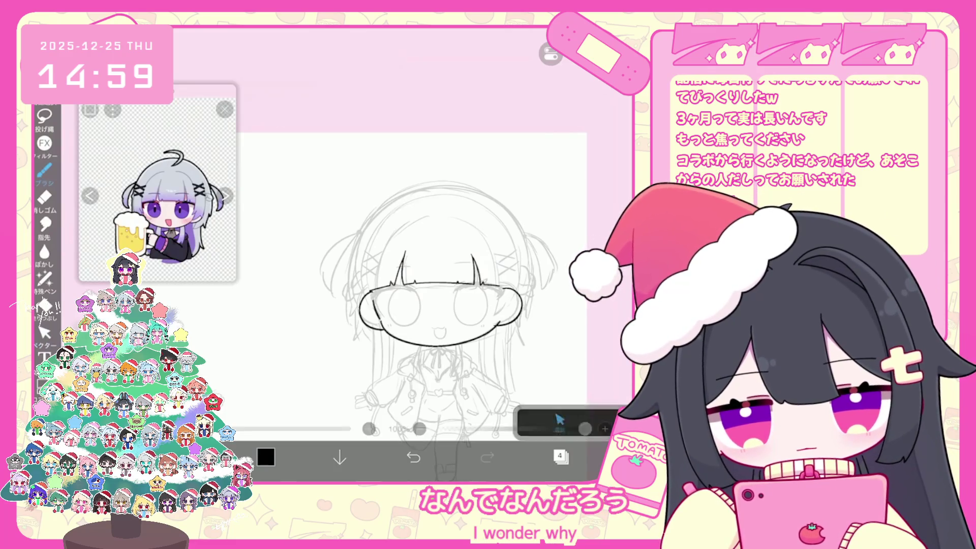
scroll(399, 275, "up", 3)
left_click(560, 456)
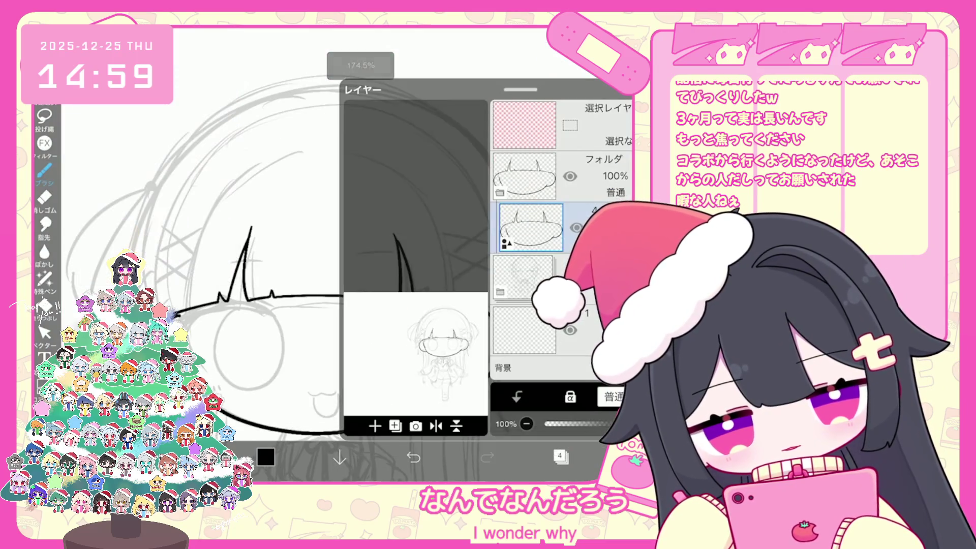
Close the layer list and draw the long outer head curve, redrawing it twice.
left_click(560, 456)
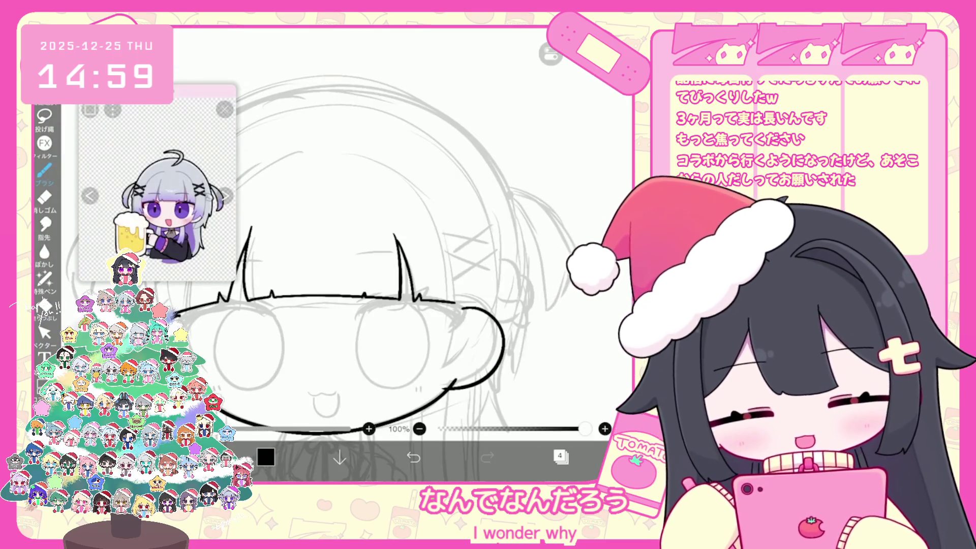
mouse_move(340, 152)
left_mouse_down()
mouse_move(357, 153)
mouse_move(441, 229)
mouse_move(448, 346)
left_mouse_up()
left_click(413, 457)
left_click(331, 152)
left_click_drag(331, 151, 443, 350)
left_click(414, 457)
left_click_drag(325, 153, 442, 362)
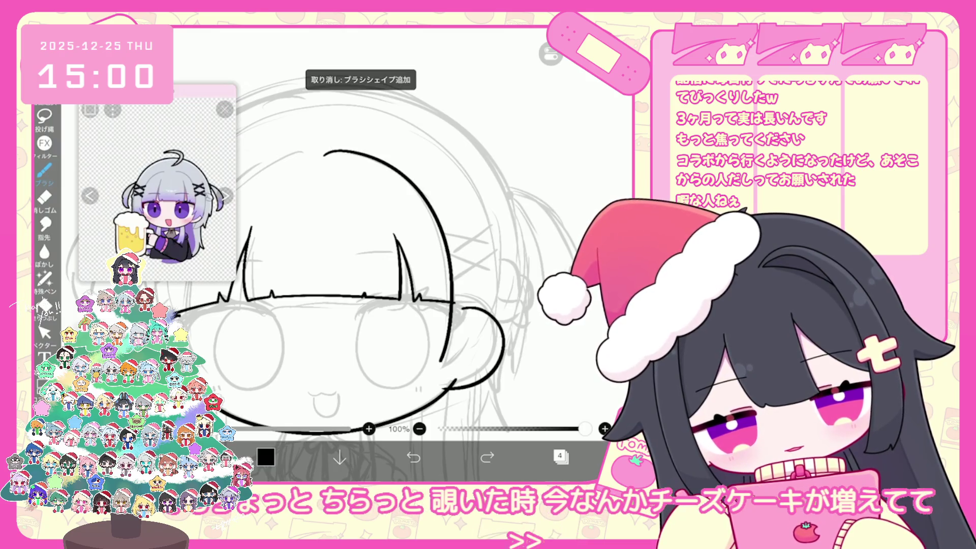
Try and undo right-side hair strands, then ink a short top stroke and the head's left side.
scroll(356, 254, "up", 3)
key("ctrl+z")
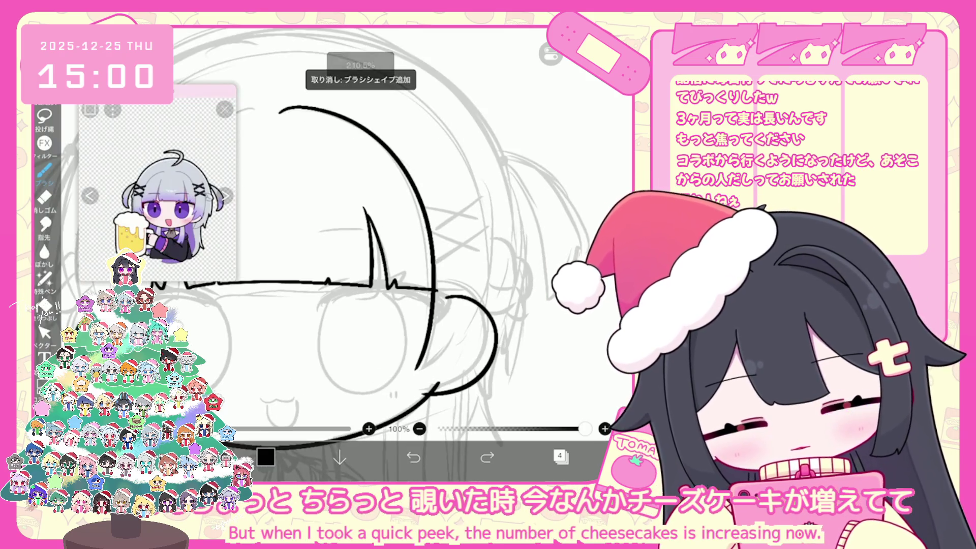
left_click_drag(438, 347, 429, 383)
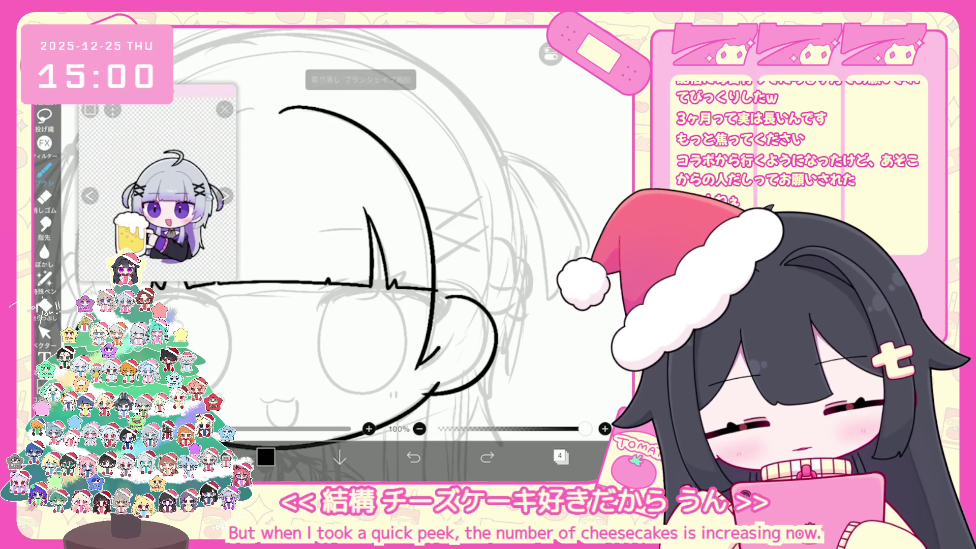
key("ctrl+z")
scroll(356, 255, "down", 3)
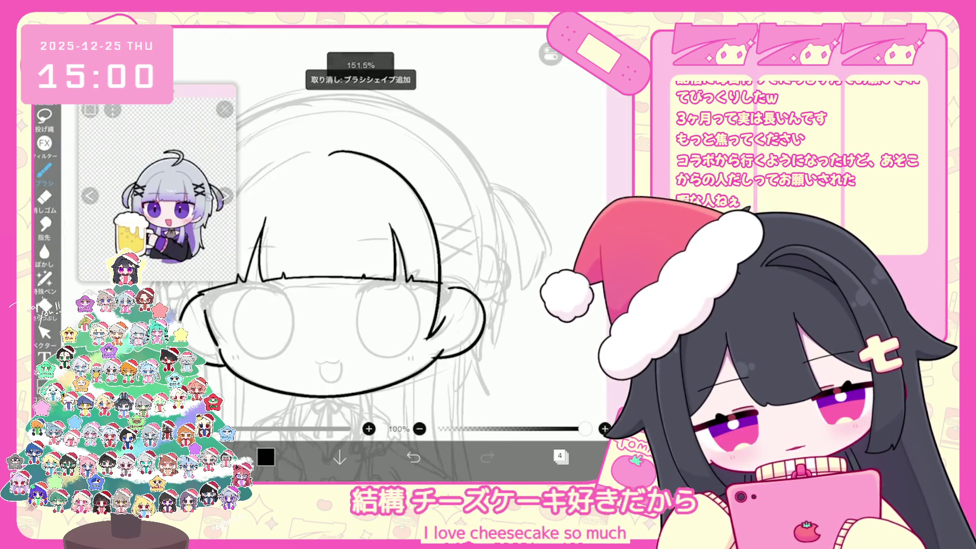
mouse_move(462, 184)
left_mouse_down()
mouse_move(486, 239)
mouse_move(476, 348)
left_mouse_up()
key("ctrl+z")
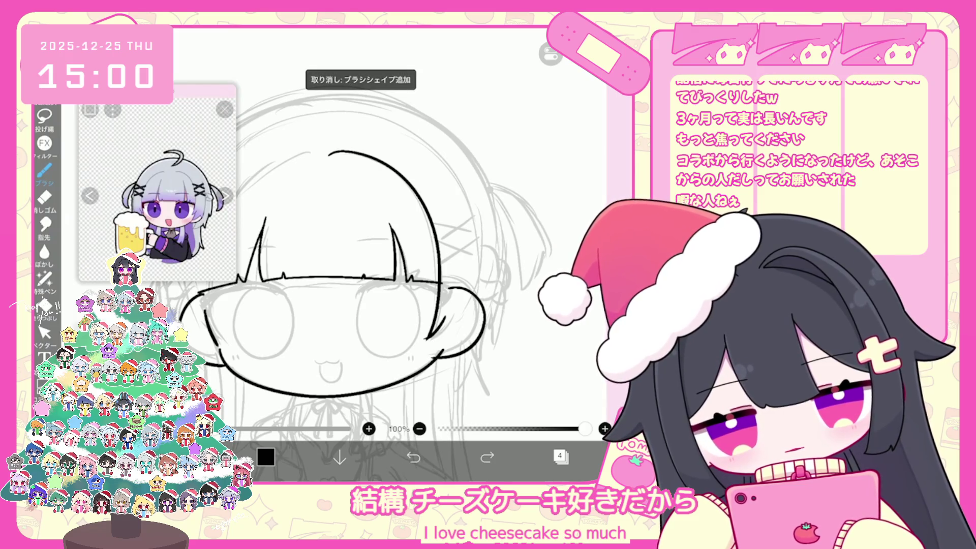
key("ctrl+z")
left_click_drag(436, 151, 470, 216)
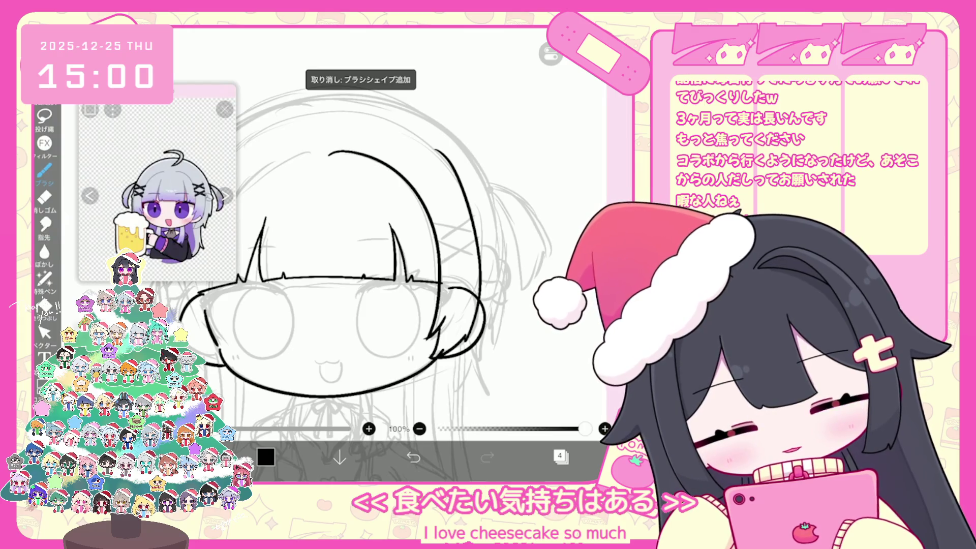
scroll(382, 254, "up", 2)
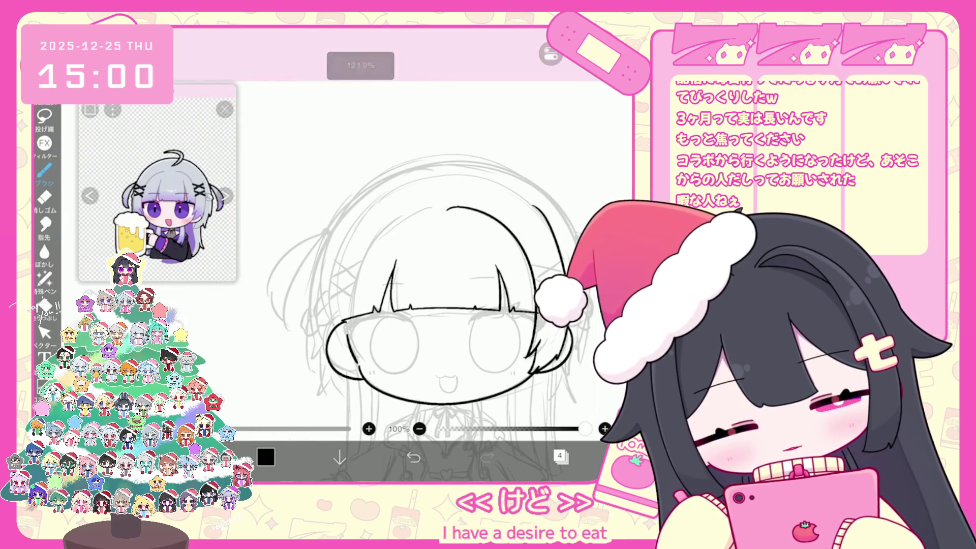
left_click_drag(430, 209, 353, 362)
Retry the left head outline several times, undoing each attempt.
key("ctrl+z")
mouse_move(416, 208)
left_mouse_down()
mouse_move(433, 206)
mouse_move(345, 320)
left_mouse_up()
key("ctrl+z")
key("ctrl+z")
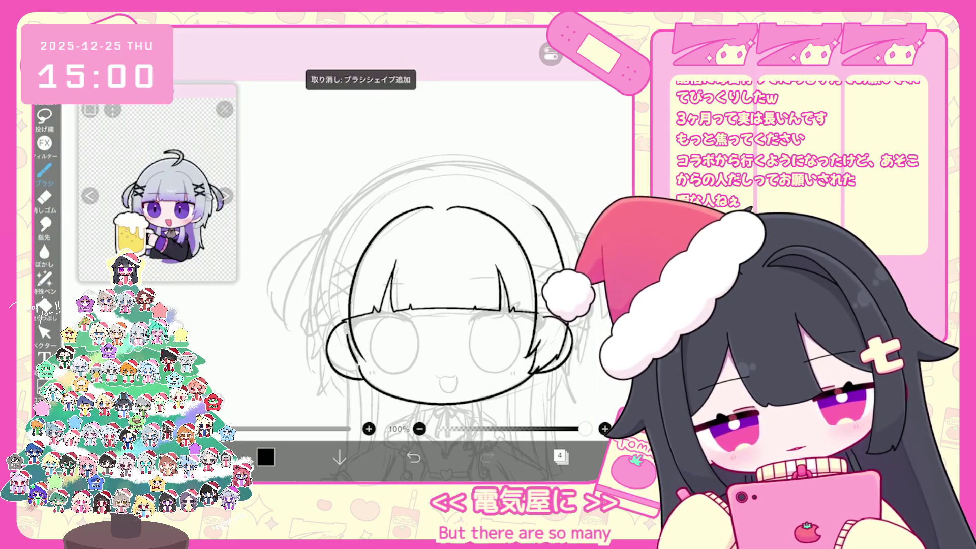
left_click(413, 458)
left_click_drag(430, 209, 345, 326)
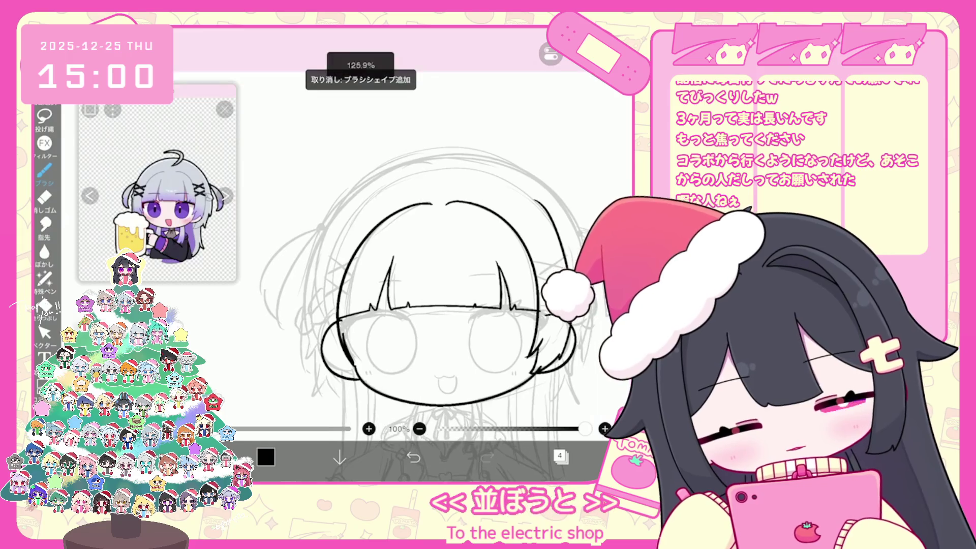
scroll(437, 294, "up", 2)
left_click(413, 458)
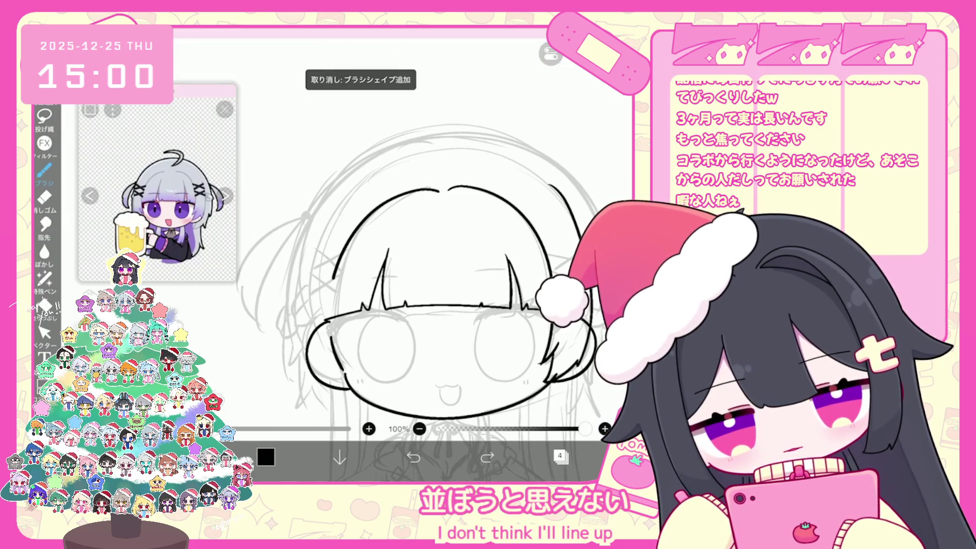
key("ctrl+z")
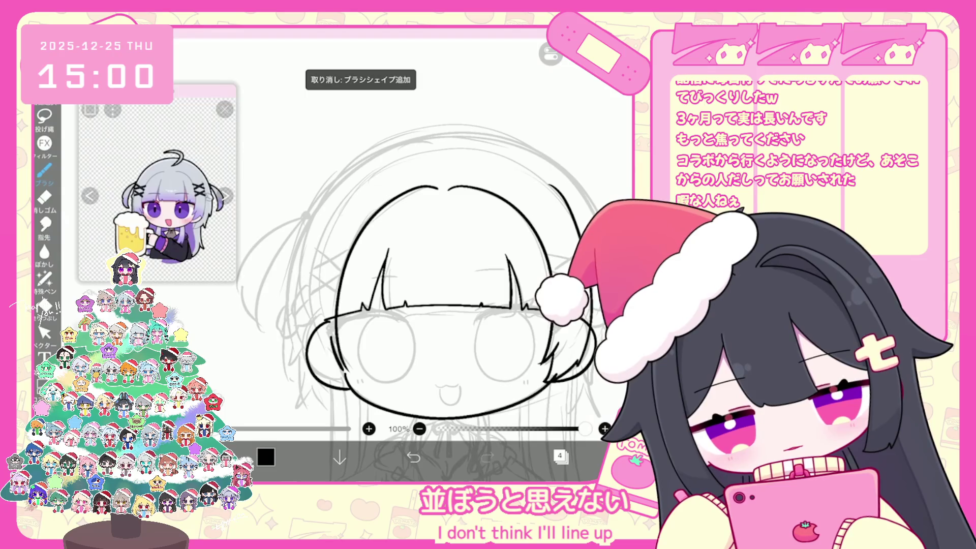
Undo the stroke near the left cheek and the large outer hair arc on the left.
scroll(438, 285, "up", 2)
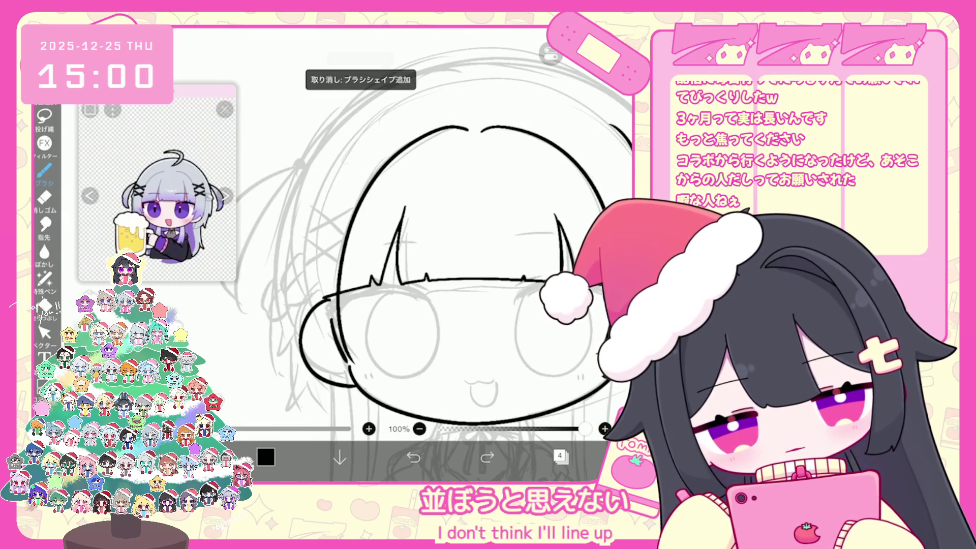
scroll(457, 265, "down", 3)
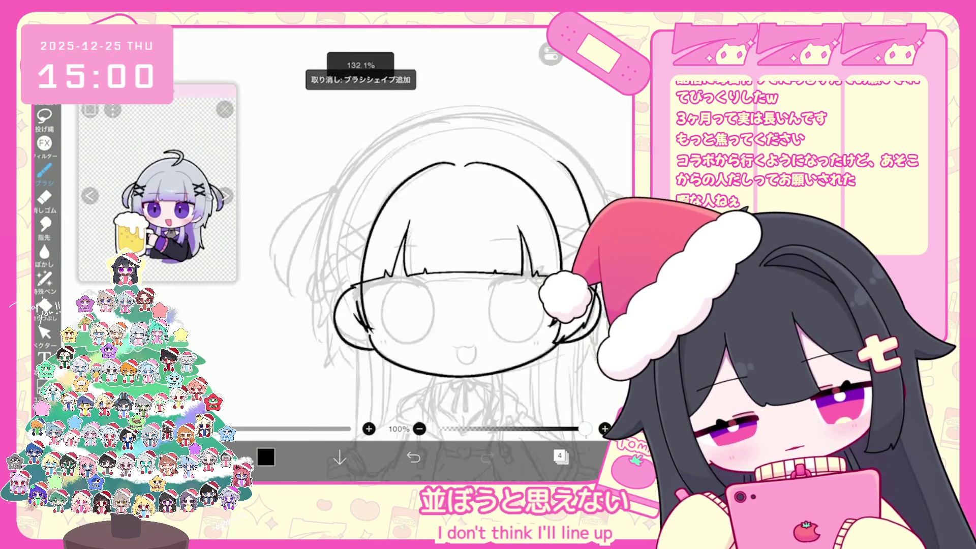
scroll(458, 264, "up", 2)
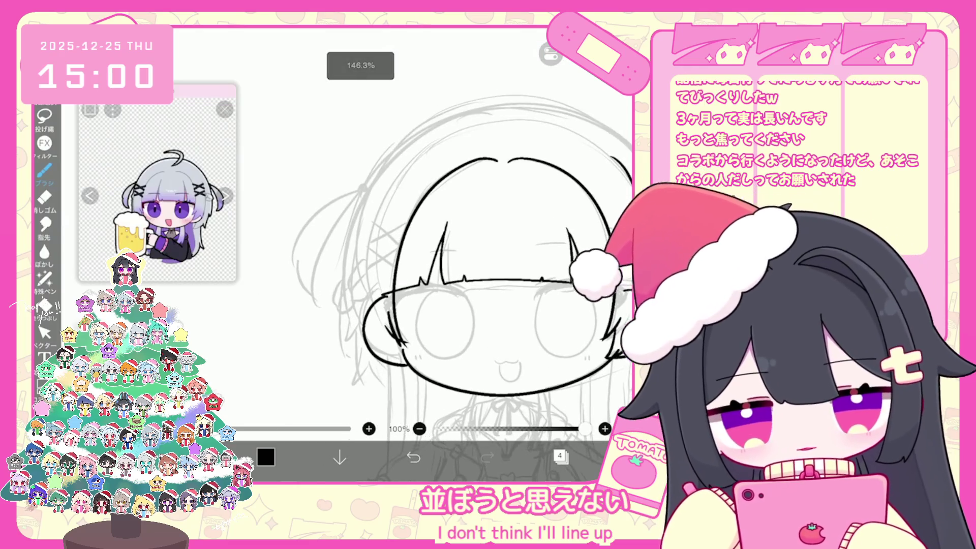
key("ctrl+z")
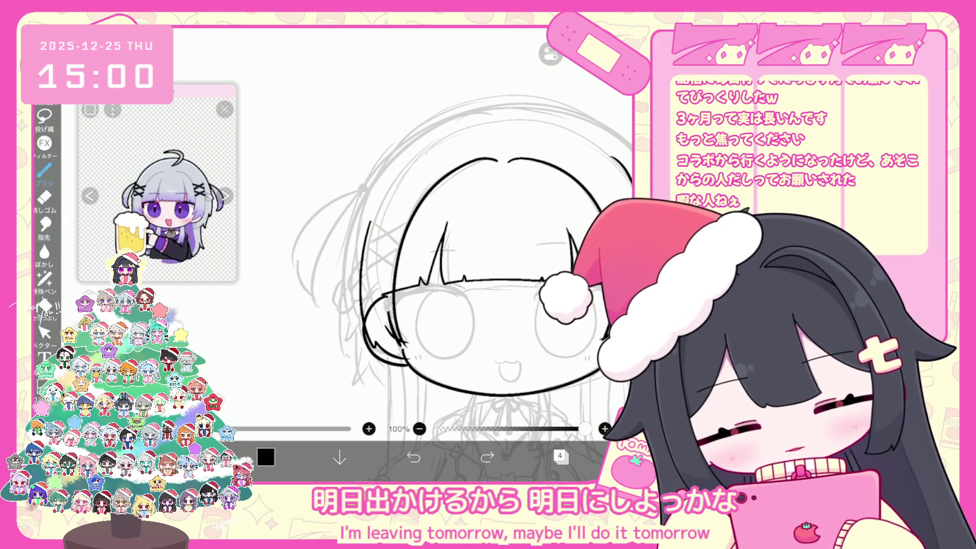
scroll(457, 265, "down", 3)
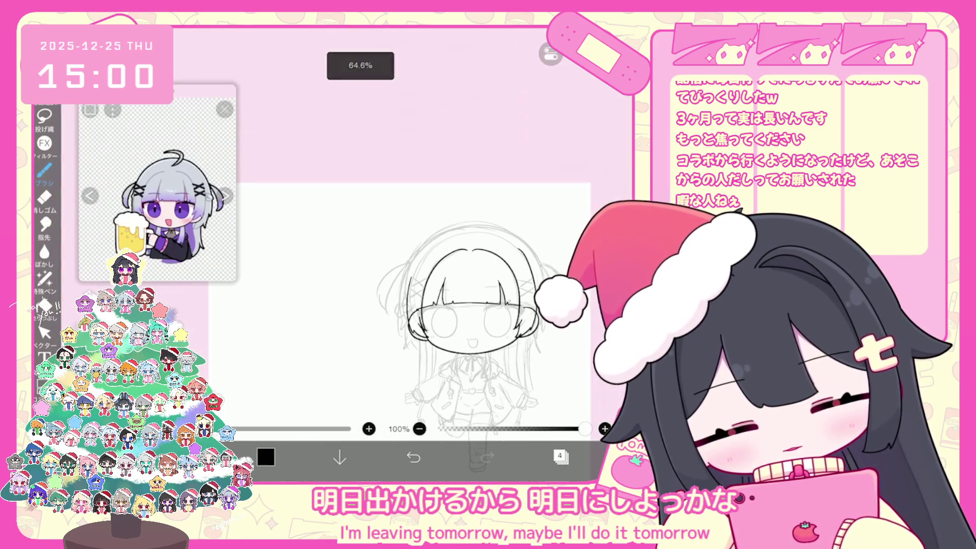
scroll(457, 265, "up", 5)
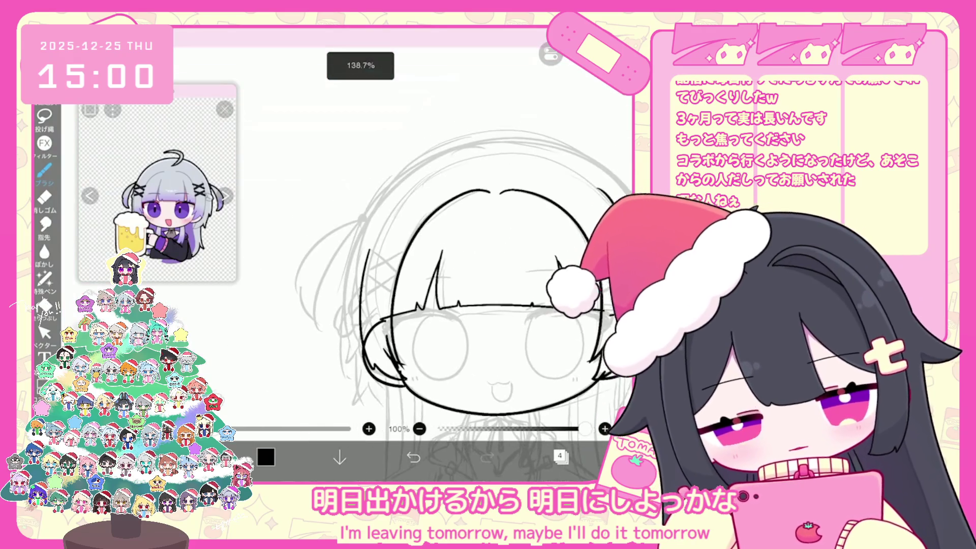
key("ctrl+z")
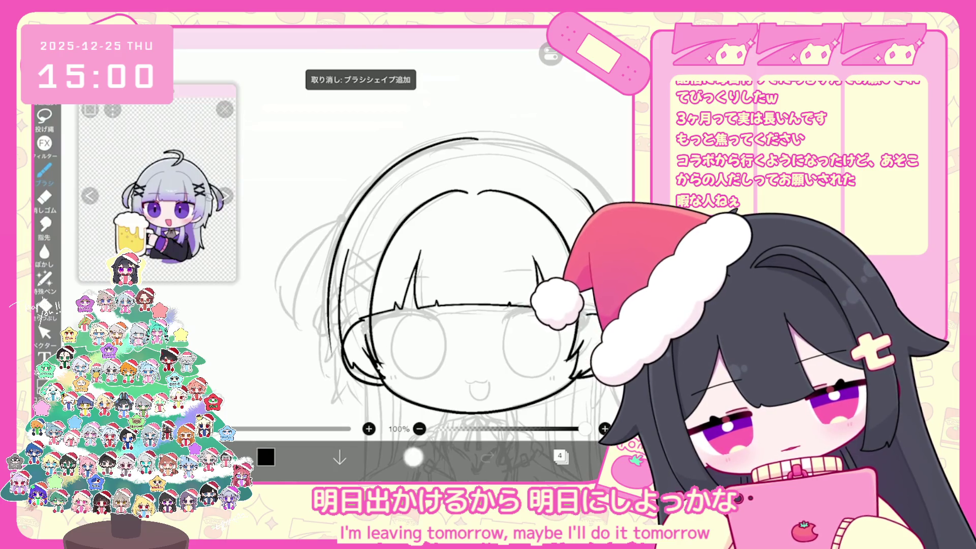
left_click(414, 457)
scroll(458, 265, "down", 3)
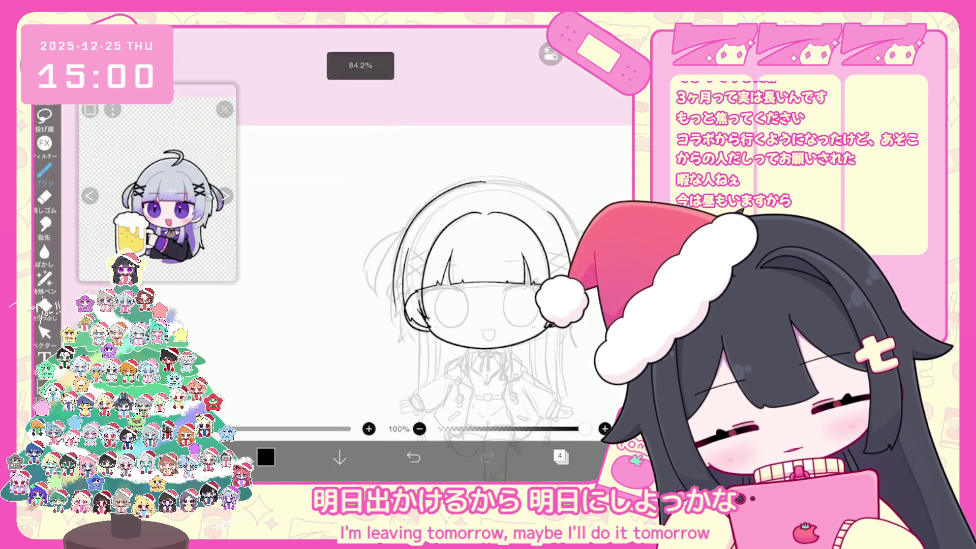
Undo the latest stroke and the dark outer head circle.
scroll(437, 305, "up", 3)
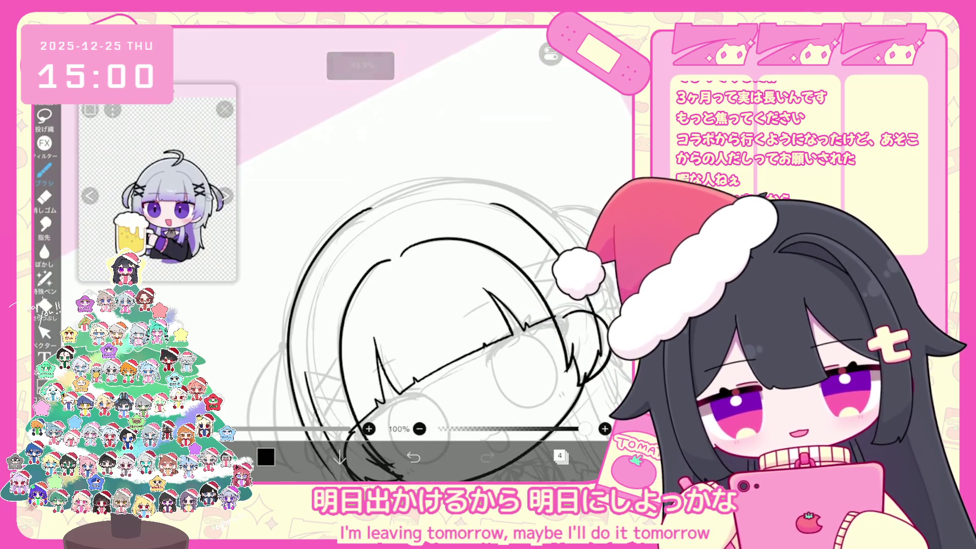
scroll(457, 316, "down", 2)
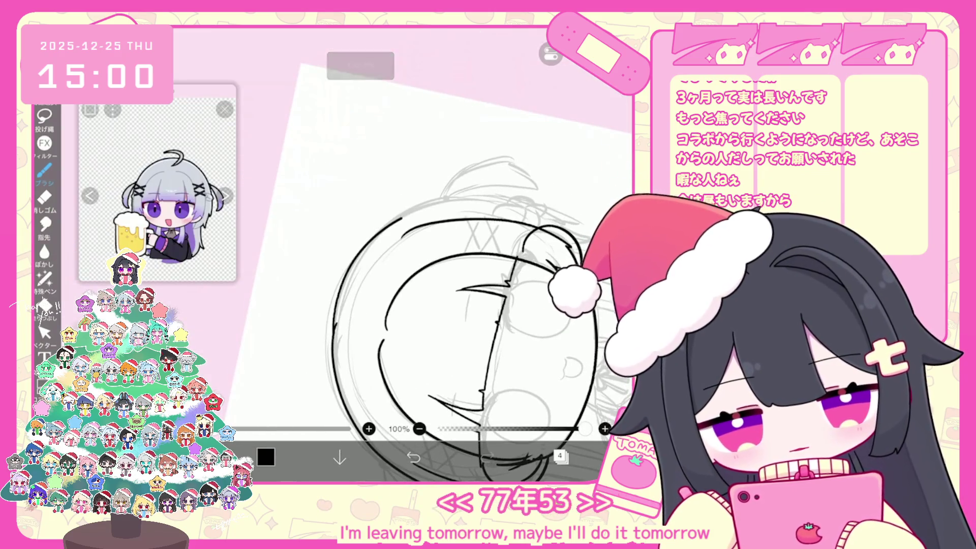
key("ctrl+z")
key("ctrl+z")
key("ctrl+z")
scroll(432, 280, "up", 3)
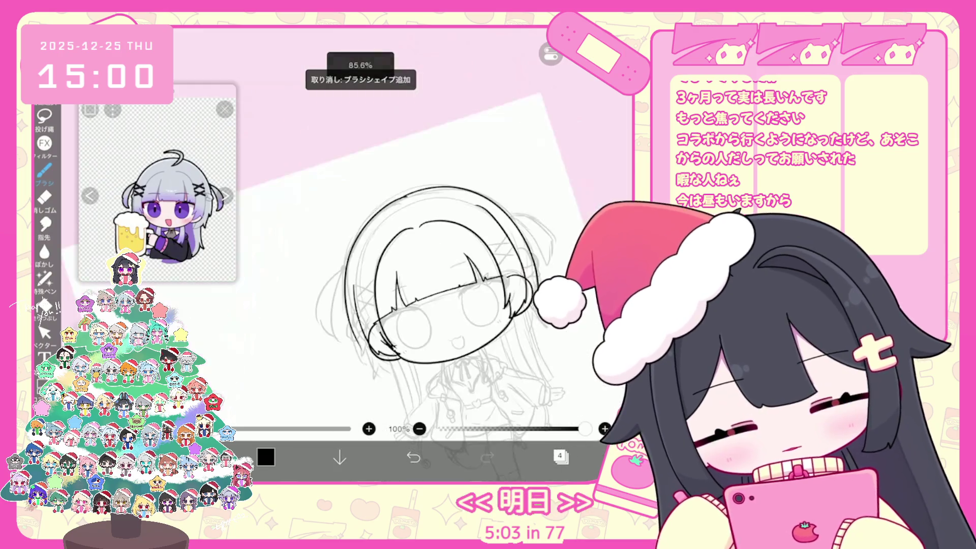
key("ctrl+z")
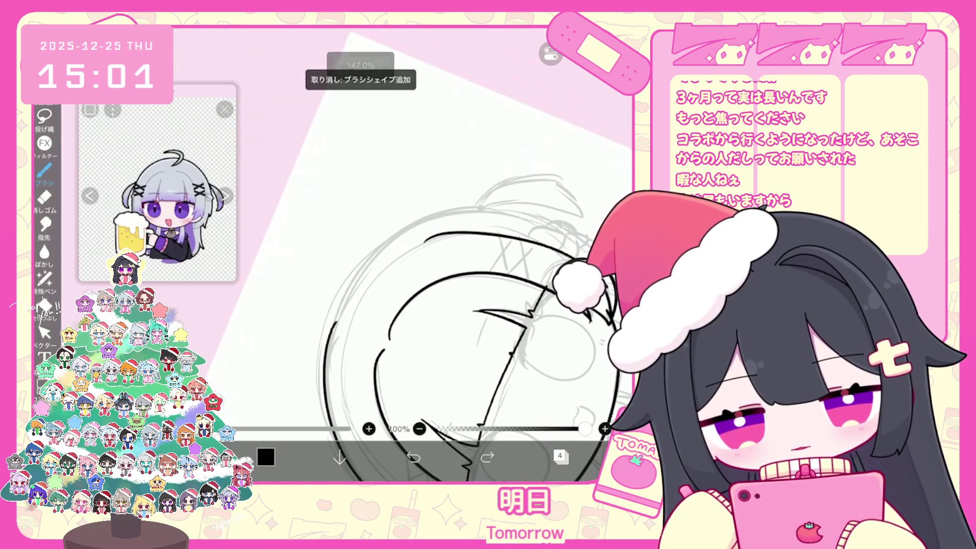
scroll(432, 279, "down", 3)
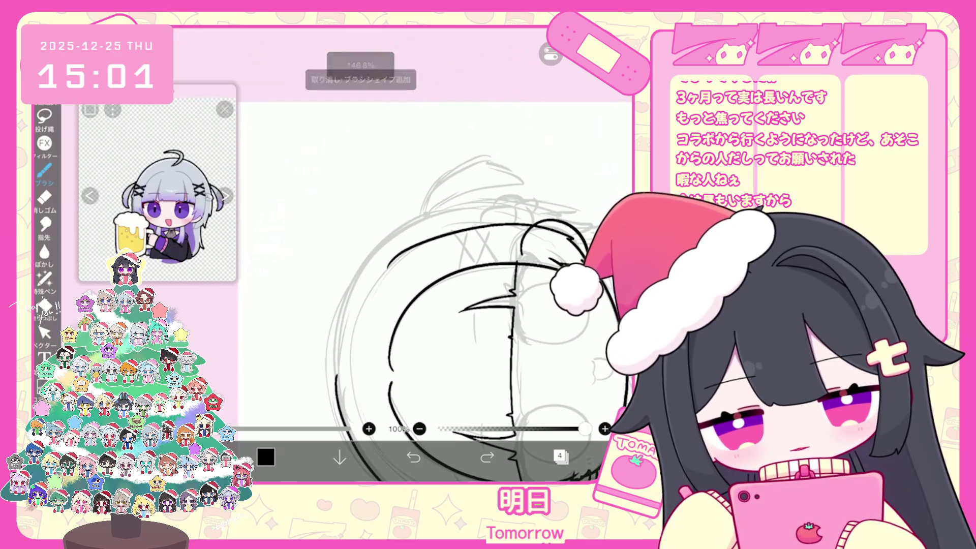
Draw an outer head arc from lower left to top, then undo and redraw it.
left_click_drag(335, 346, 483, 201)
key("ctrl+z")
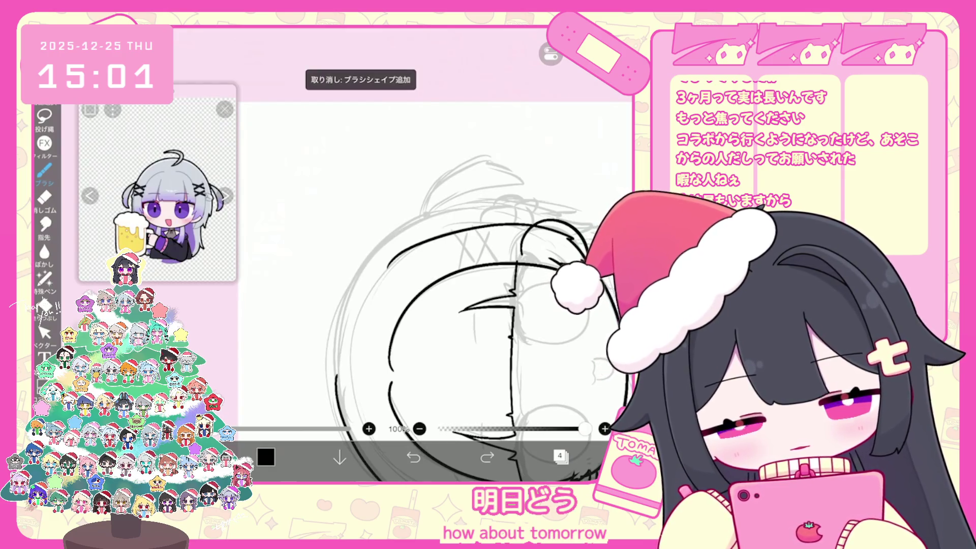
left_click_drag(339, 387, 516, 199)
scroll(448, 279, "up", 3)
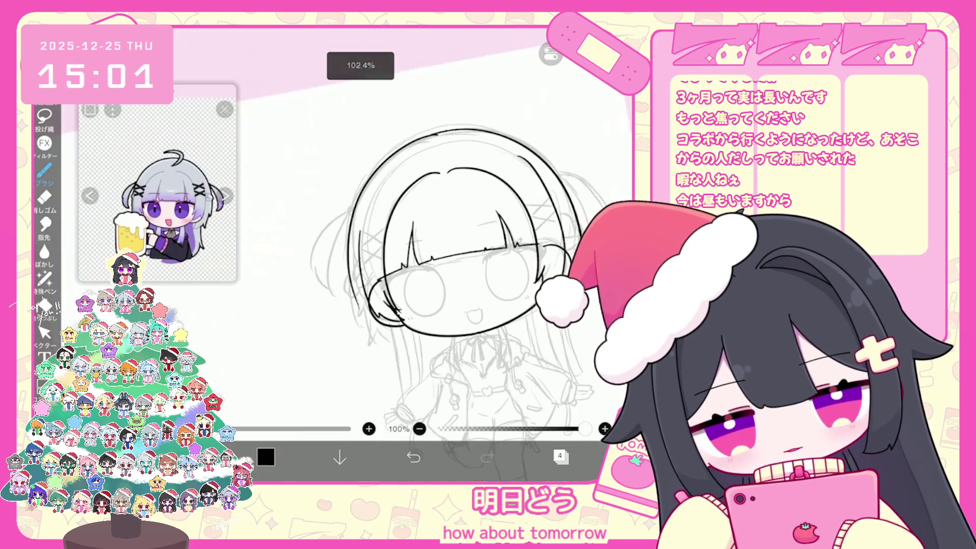
scroll(448, 279, "up", 2)
key("ctrl+z")
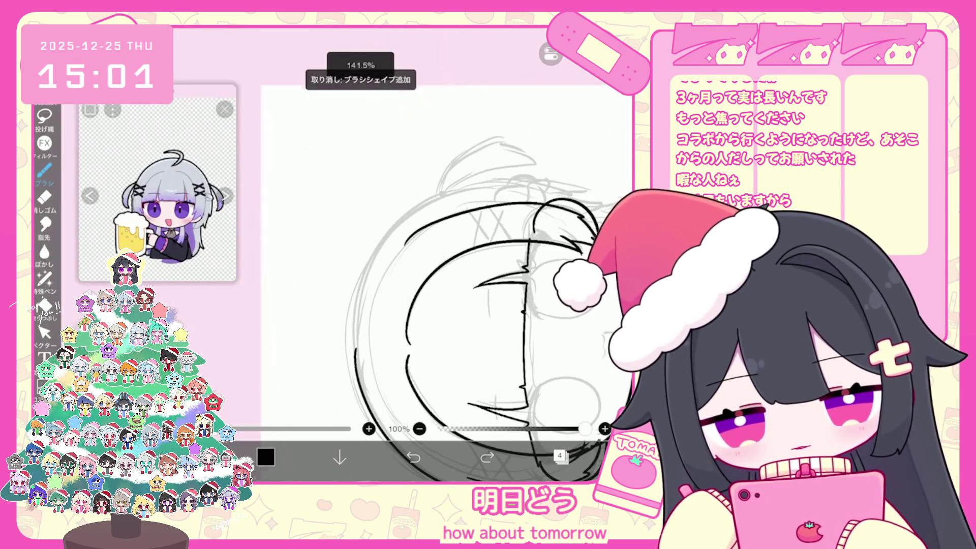
key("ctrl+z")
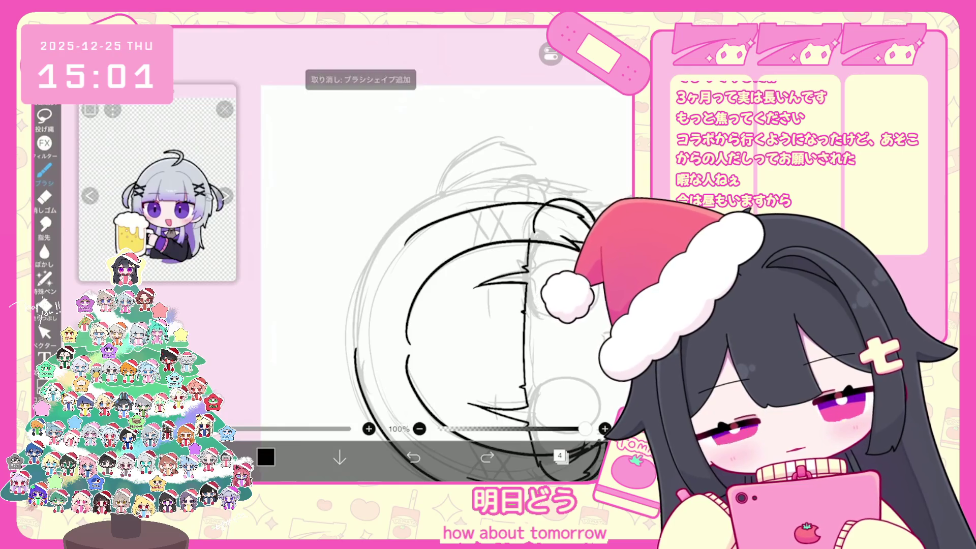
Retry the bold outer arc over the top of the head, undoing each attempt.
left_click_drag(356, 358, 590, 188)
left_click(413, 457)
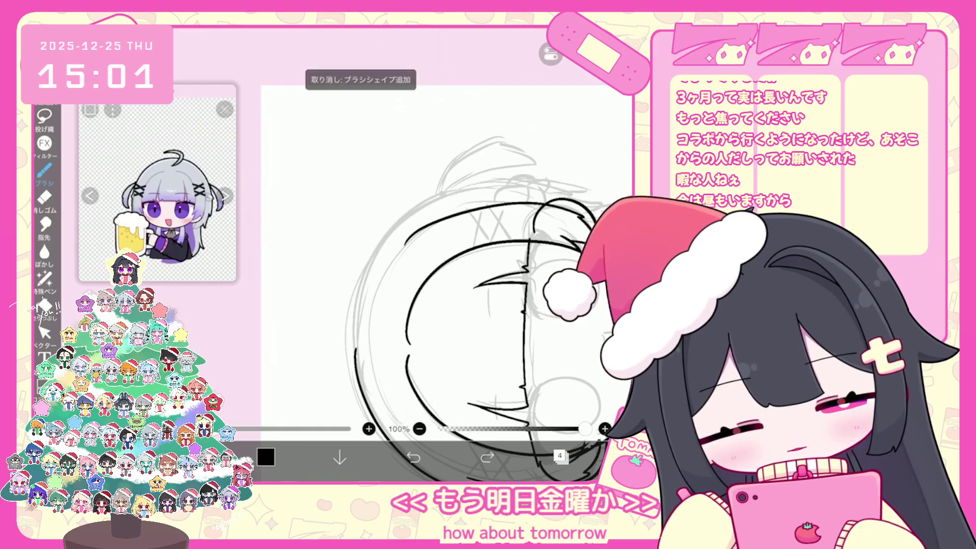
left_click(414, 458)
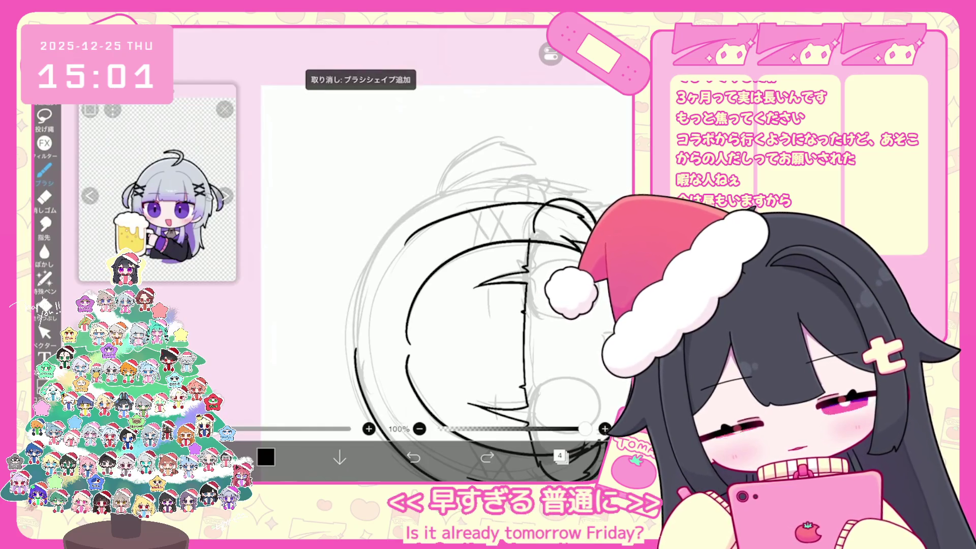
left_click_drag(356, 359, 590, 191)
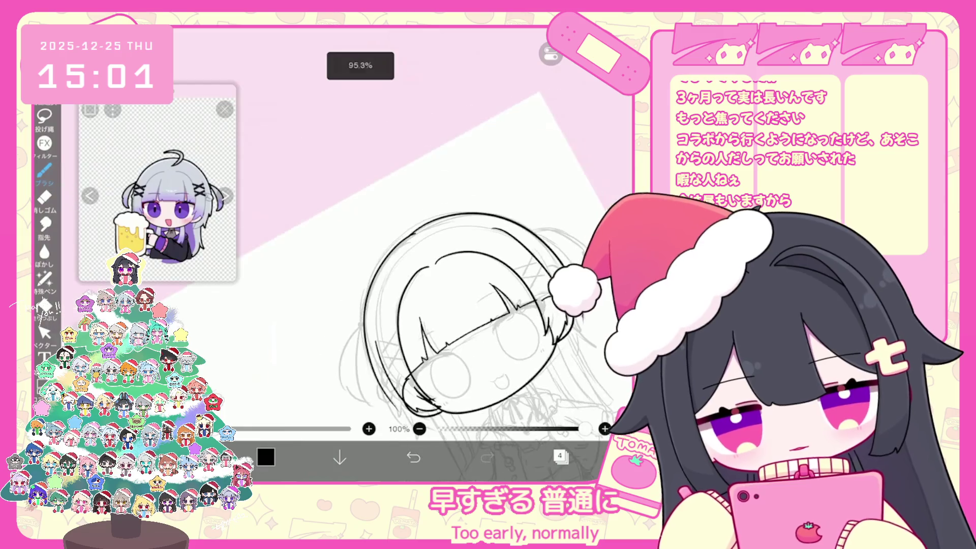
left_click(413, 457)
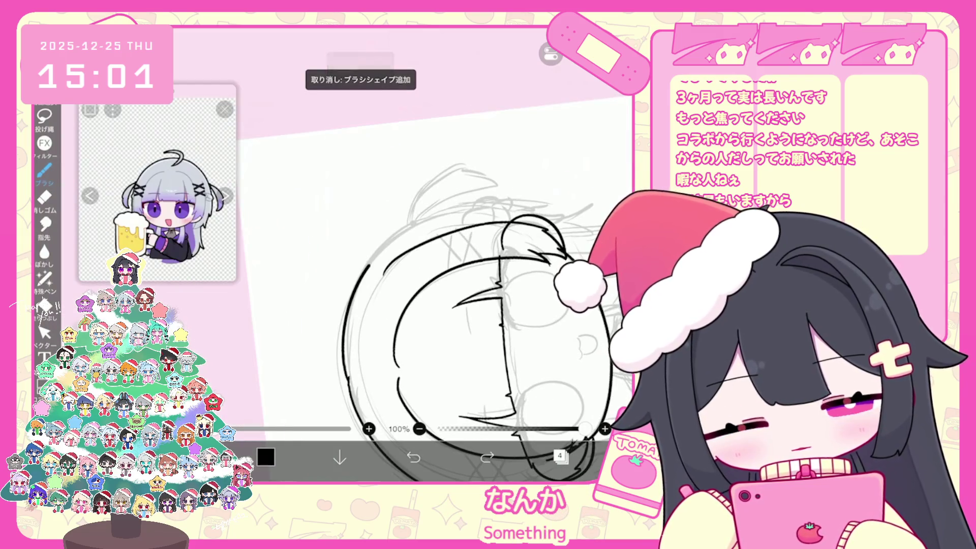
left_click_drag(369, 264, 567, 203)
scroll(447, 285, "down", 3)
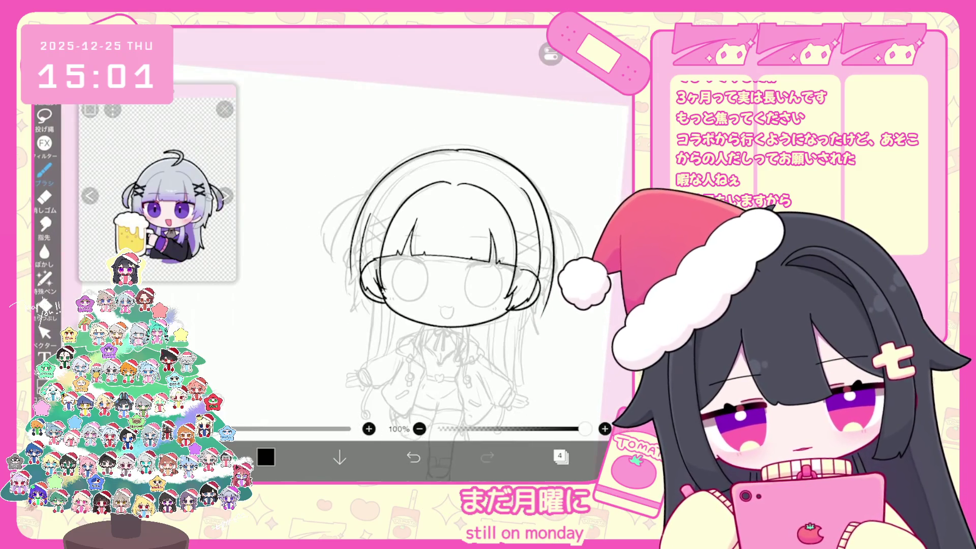
scroll(366, 229, "up", 3)
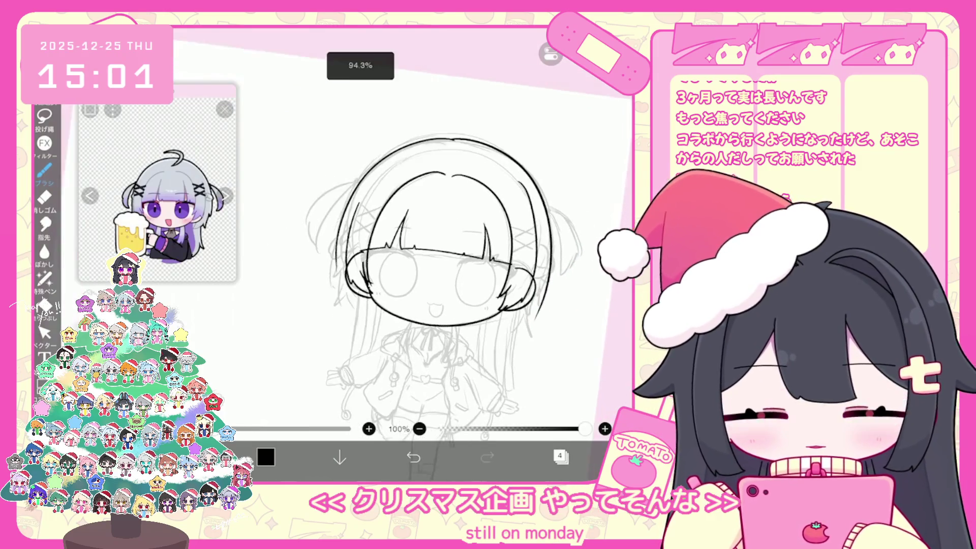
key("ctrl+z")
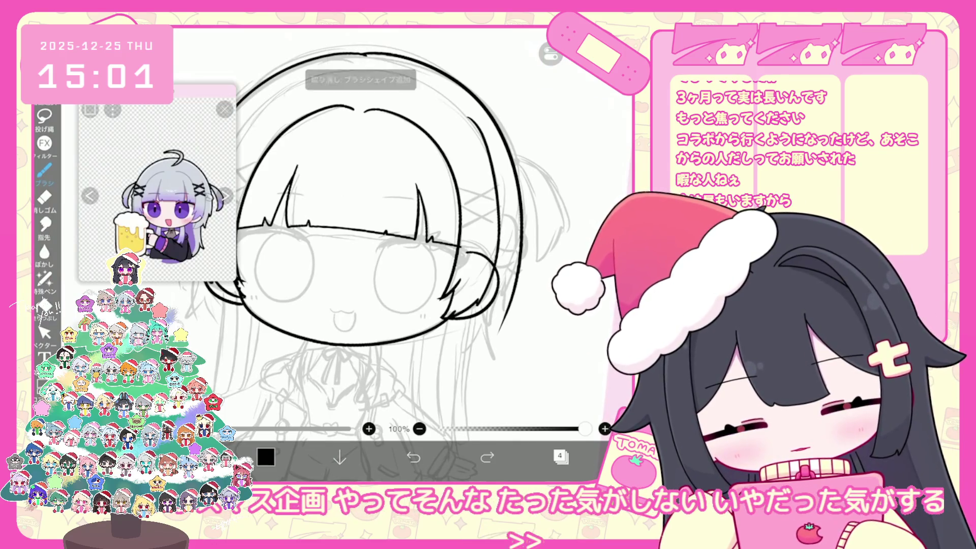
Ink a line along the hair's right edge, then undo it.
left_click_drag(504, 305, 478, 346)
scroll(366, 254, "up", 1)
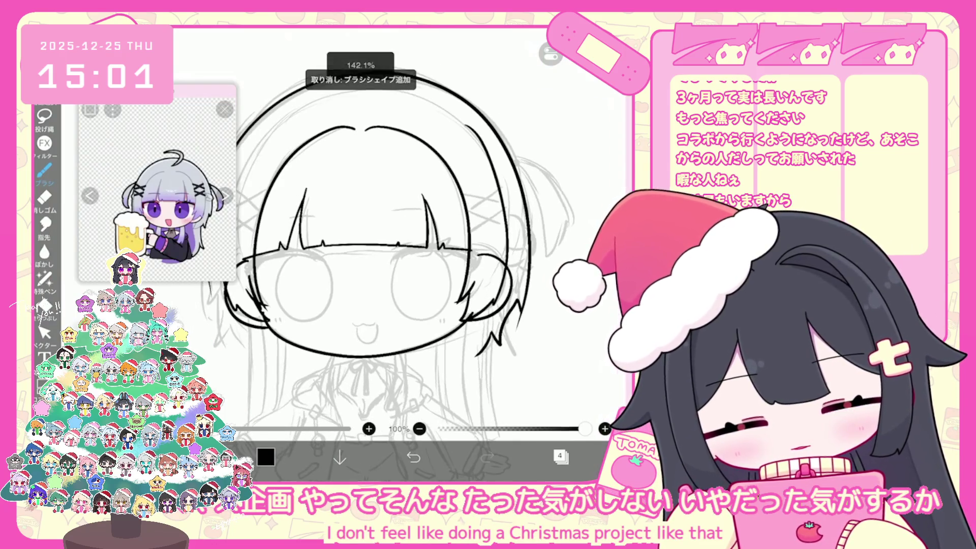
scroll(386, 254, "left", 3)
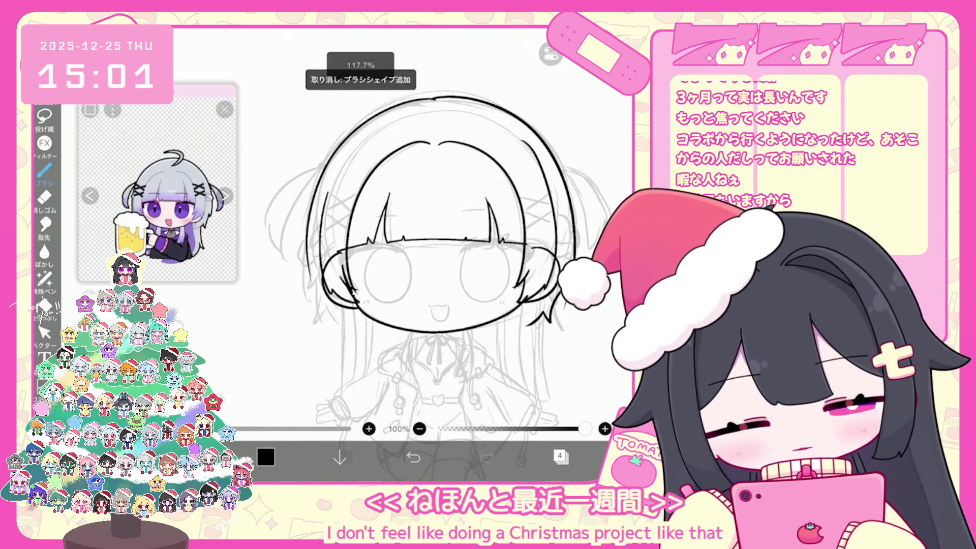
key("ctrl+z")
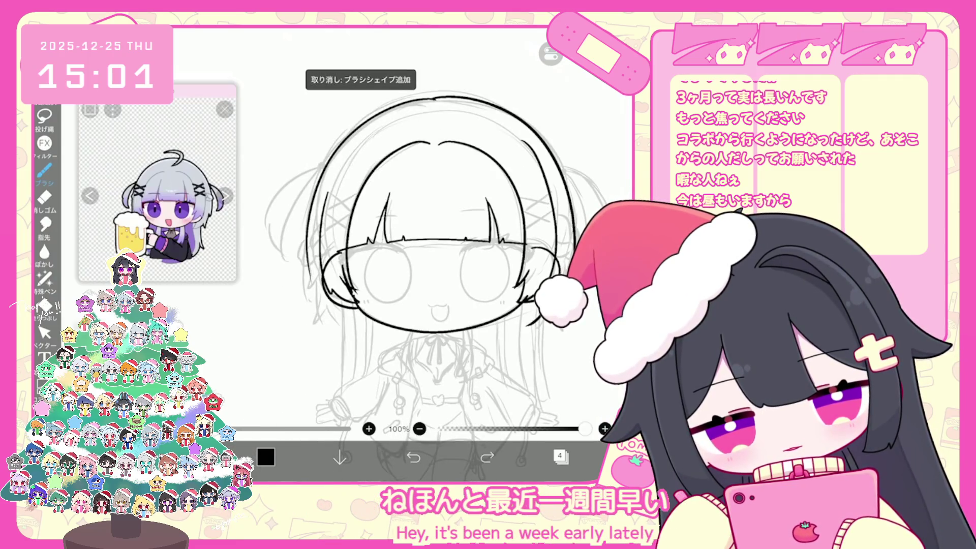
Ink the lower-left hair strands, redrawing them shorter and comparing with undo and redo.
mouse_move(305, 272)
left_mouse_down()
mouse_move(324, 309)
mouse_move(353, 324)
left_mouse_up()
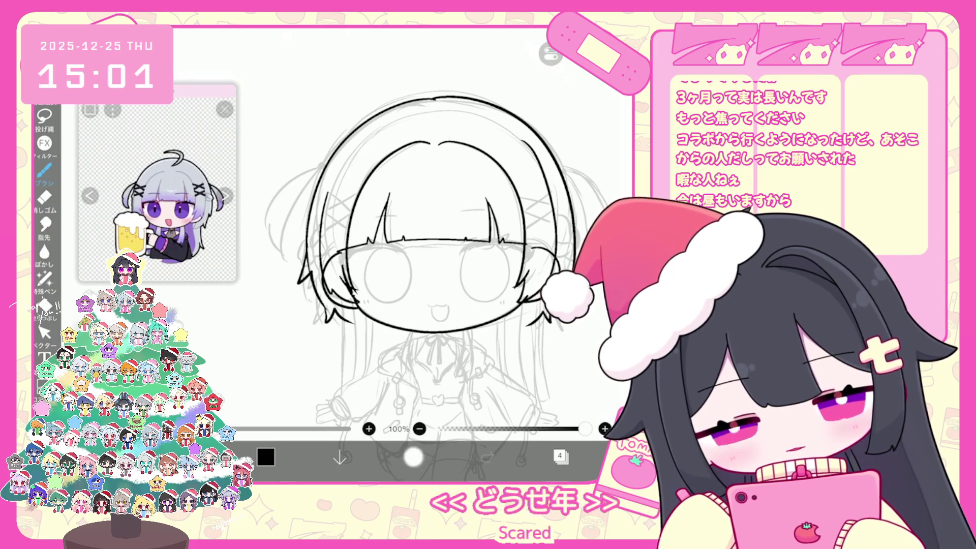
left_click(413, 457)
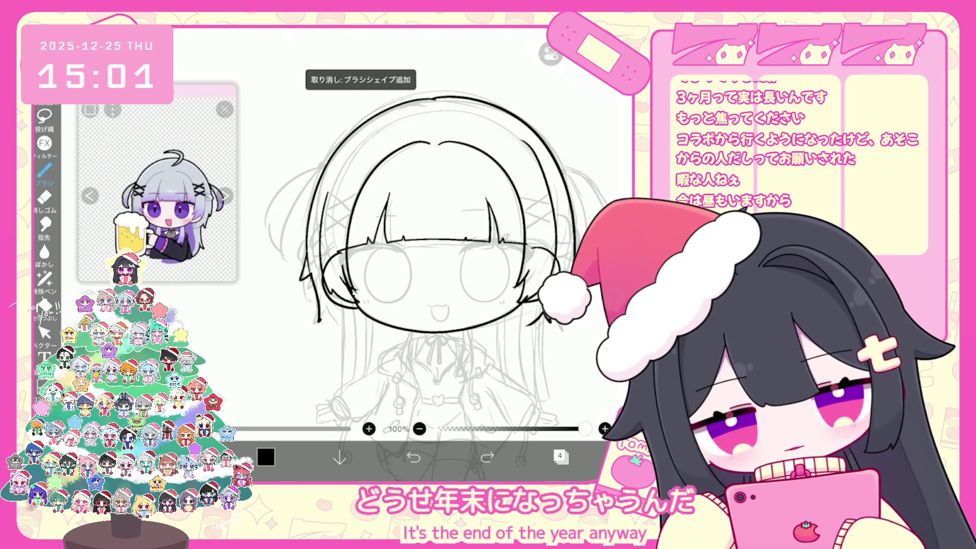
left_click(413, 457)
left_click_drag(310, 244, 298, 287)
left_click(413, 457)
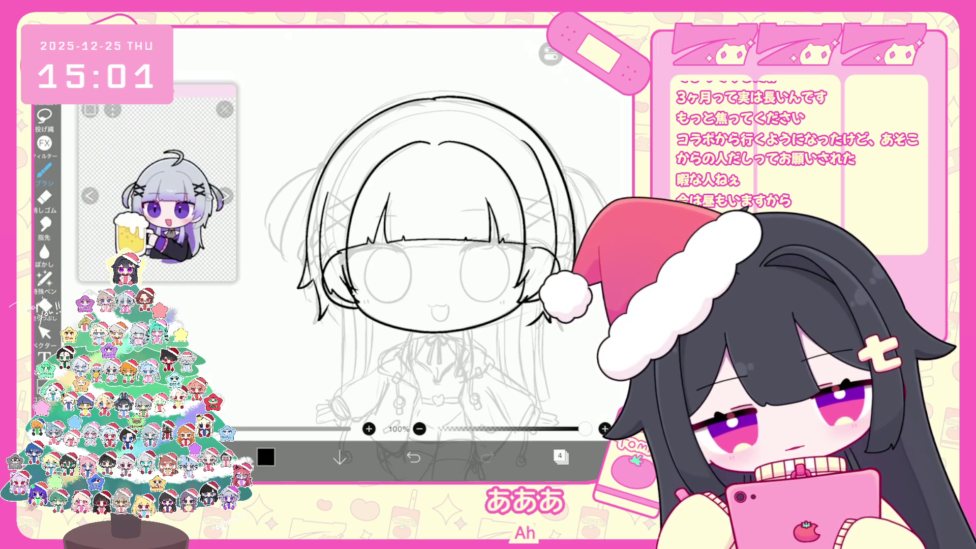
left_click(413, 457)
left_click(487, 456)
left_click(412, 457)
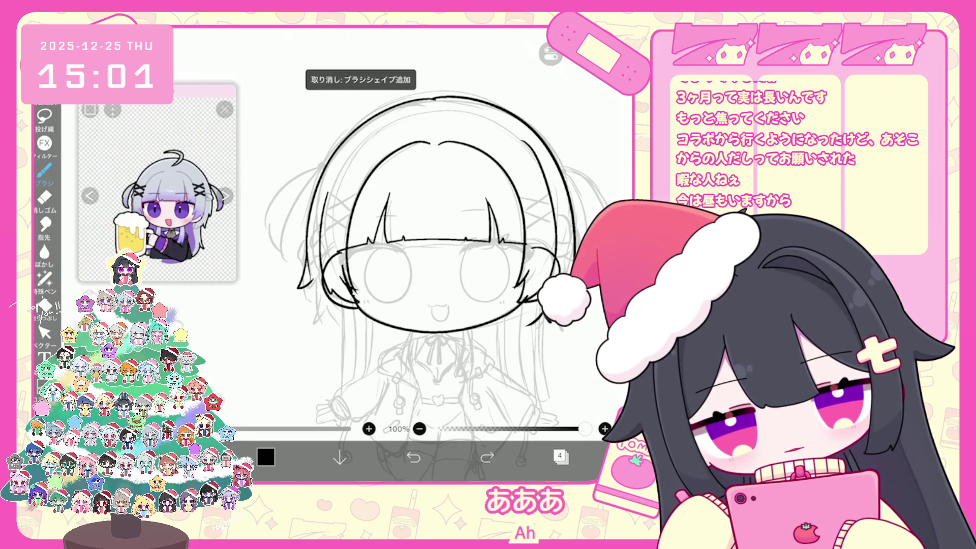
scroll(401, 234, "up", 2)
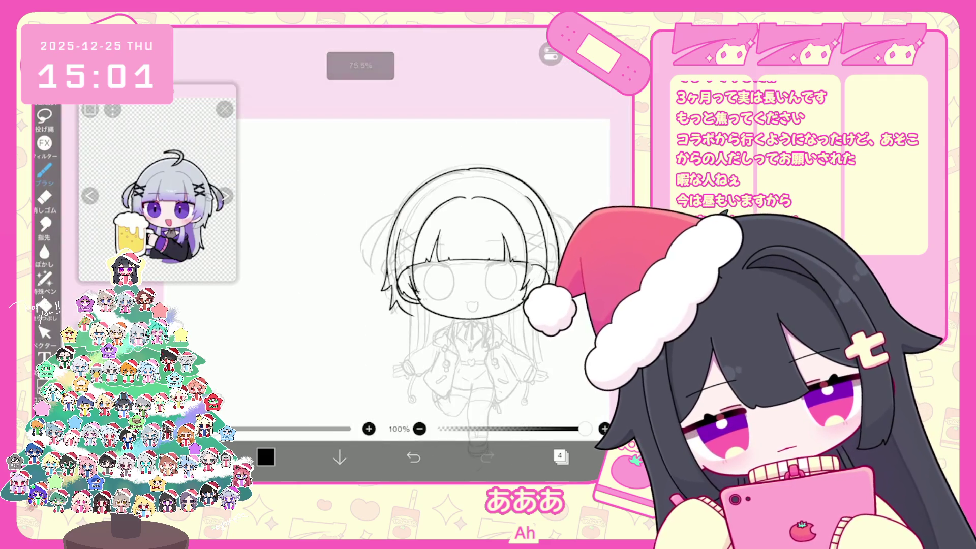
key("ctrl+z")
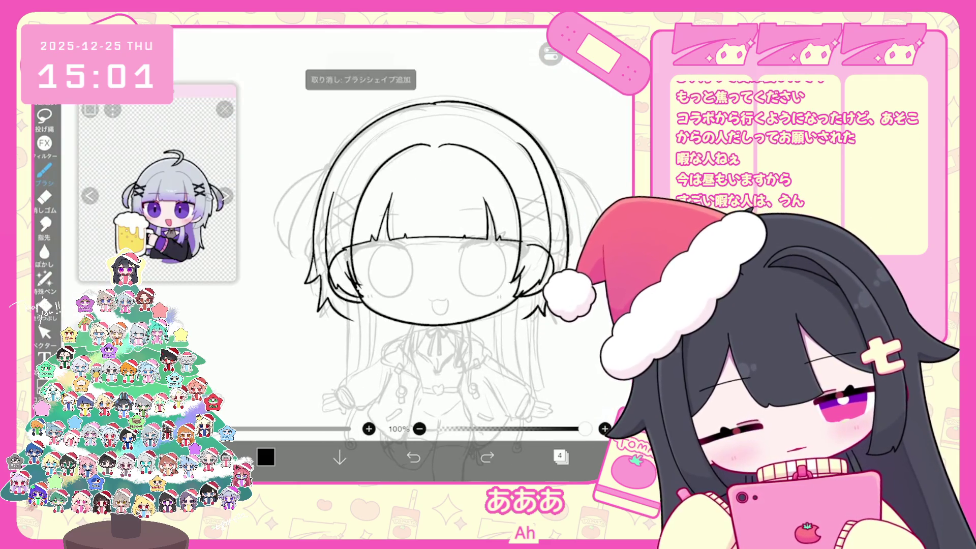
scroll(412, 254, "up", 2)
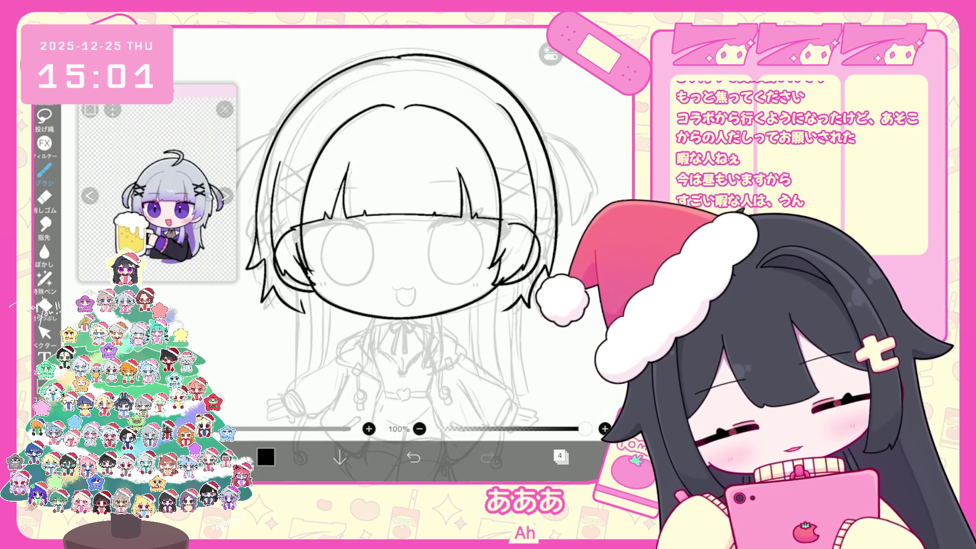
key("ctrl+z")
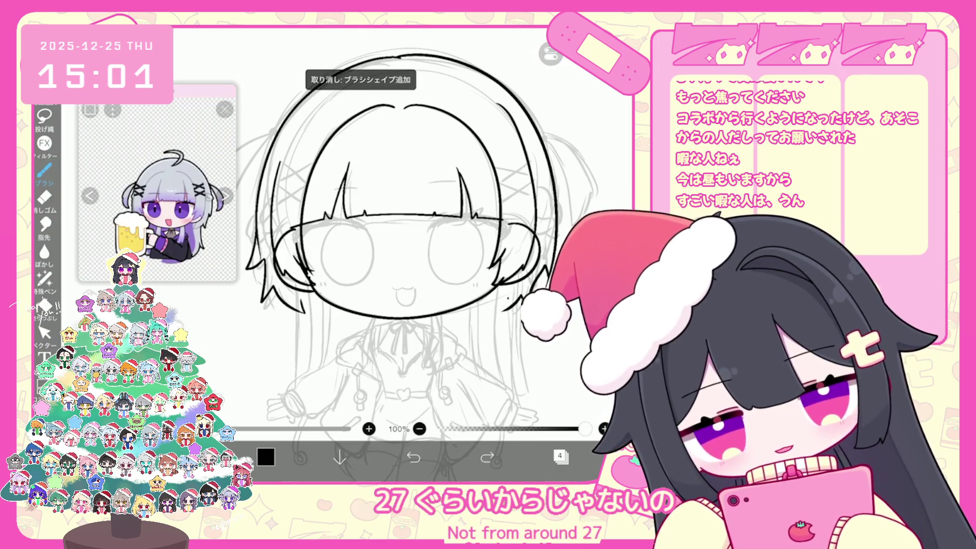
scroll(407, 228, "up", 1)
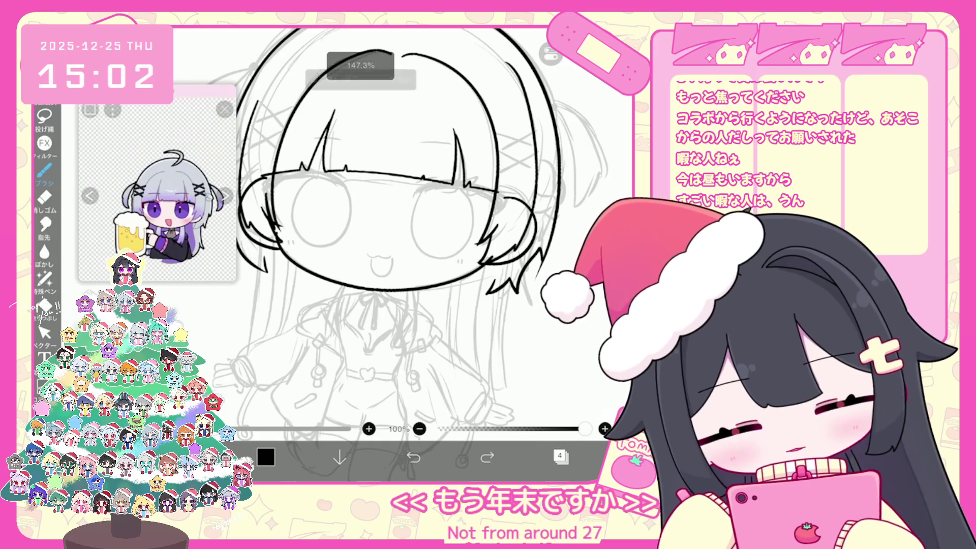
Ink a long hair strand hanging down below the hair on the left.
left_click_drag(490, 341, 487, 398)
scroll(407, 229, "up", 1)
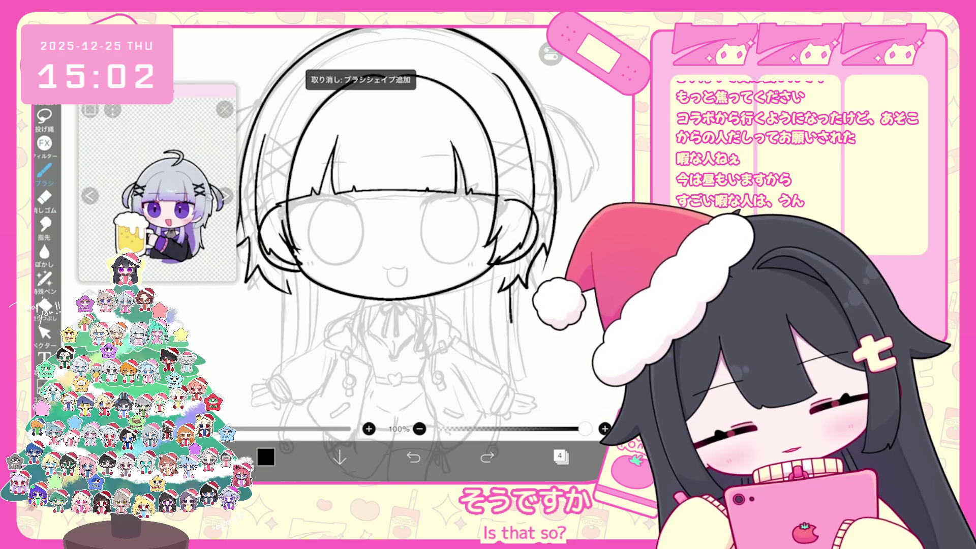
scroll(433, 229, "down", 1)
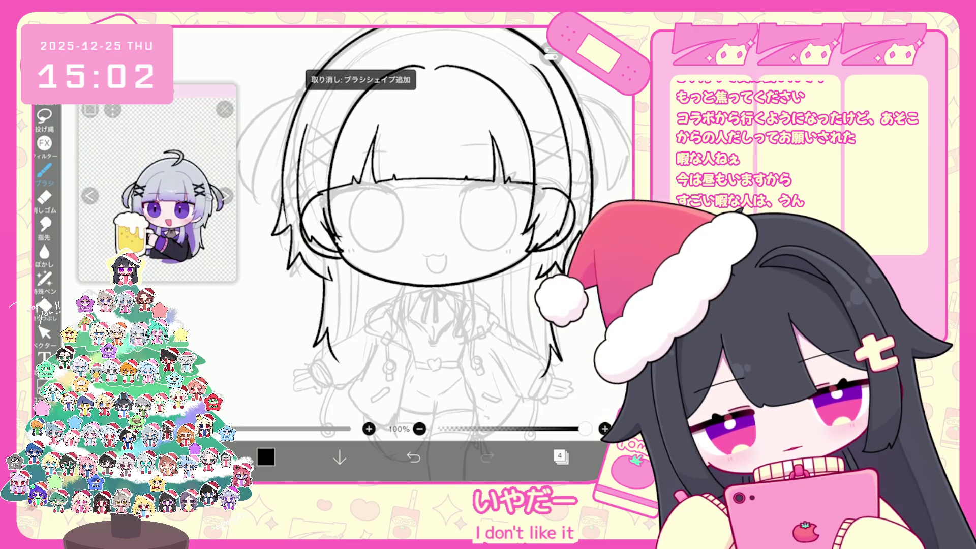
scroll(407, 254, "down", 3)
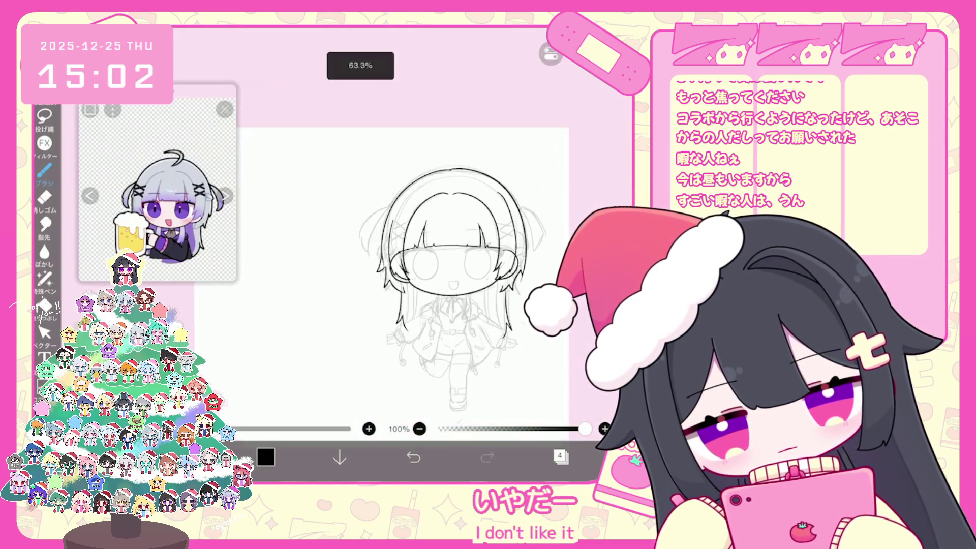
scroll(457, 280, "up", 2)
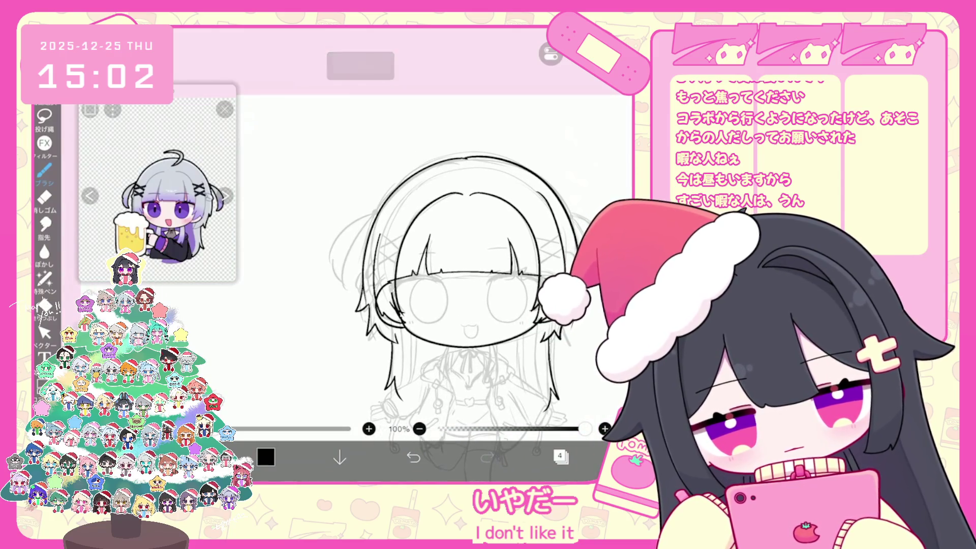
scroll(381, 279, "up", 3)
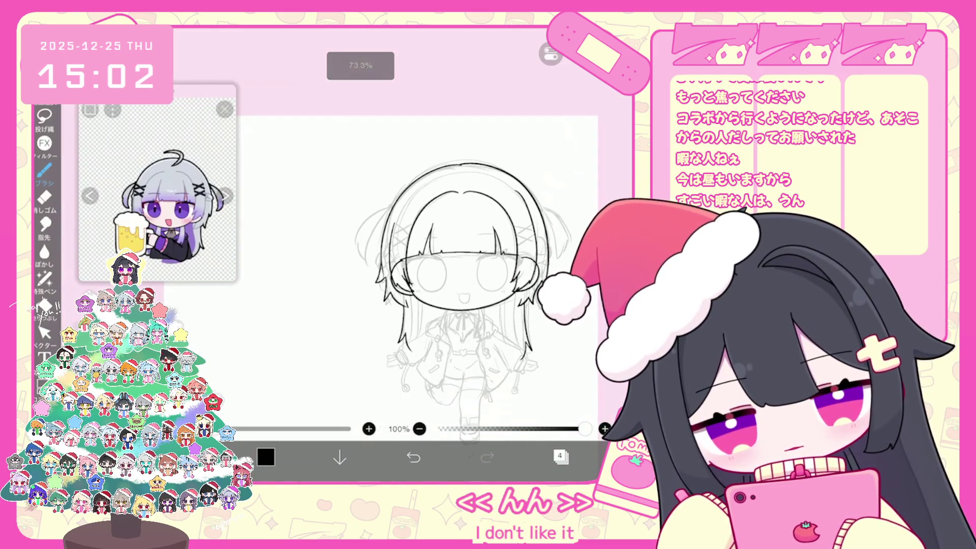
scroll(356, 254, "up", 3)
Sketch a small loop for the twin-tail tie, then undo the trial twin-tail strokes.
left_click_drag(448, 187, 452, 204)
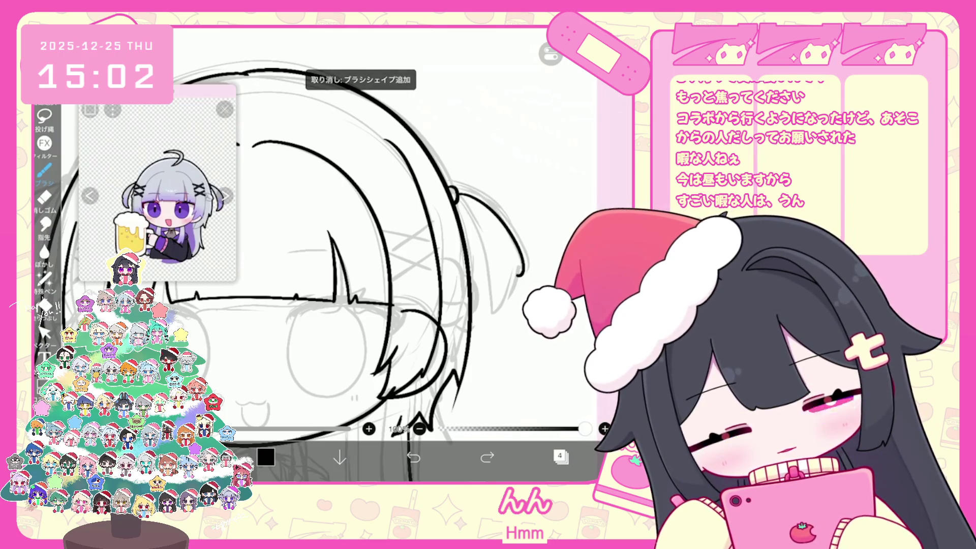
key("ctrl+z")
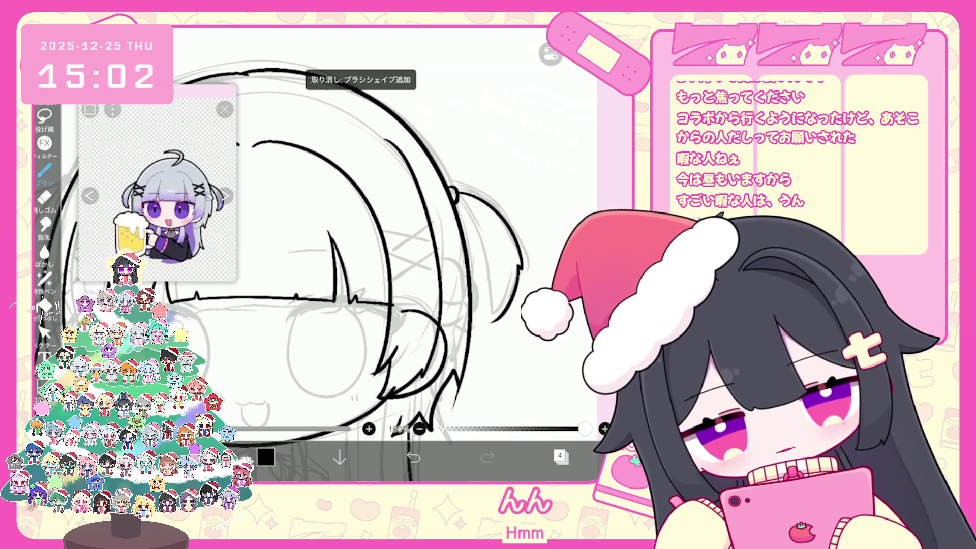
key("ctrl+z")
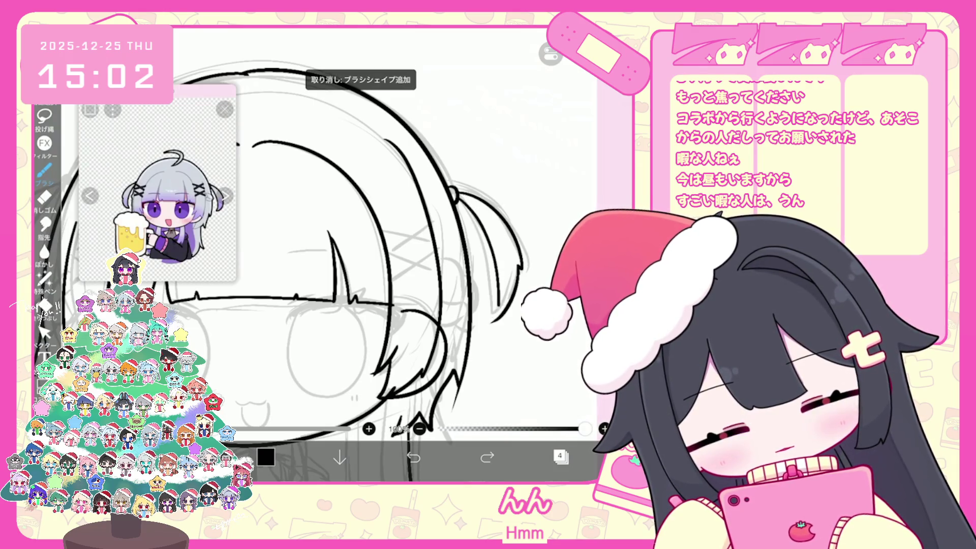
key("ctrl+z")
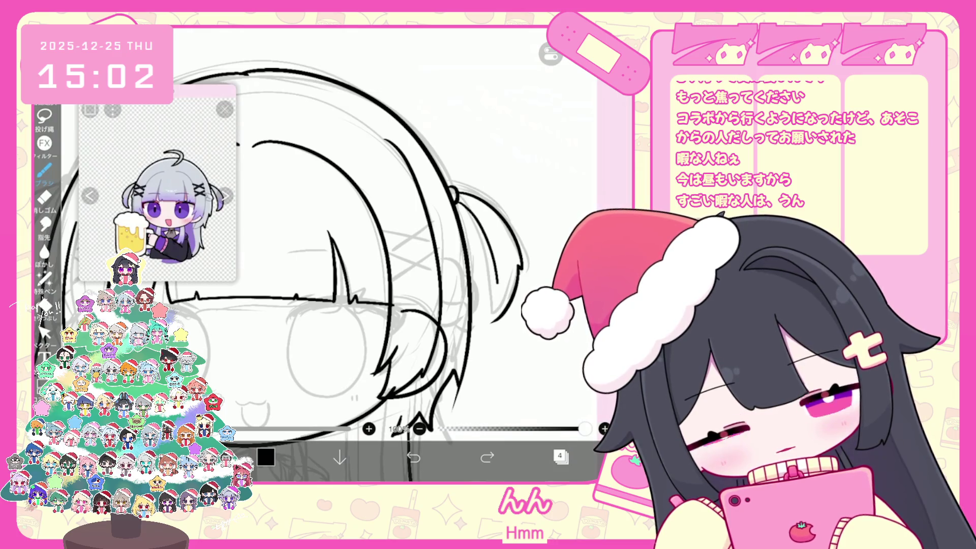
key("ctrl+z")
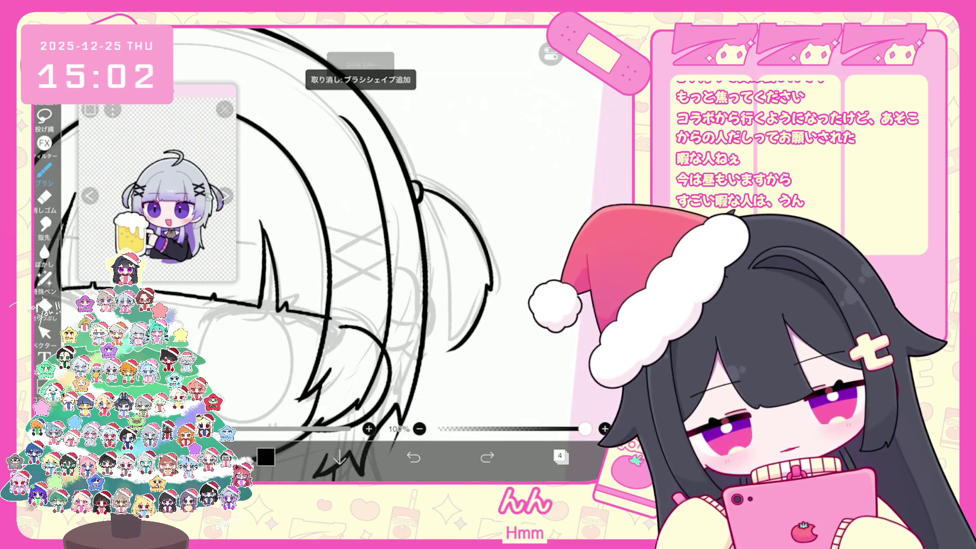
scroll(356, 254, "down", 3)
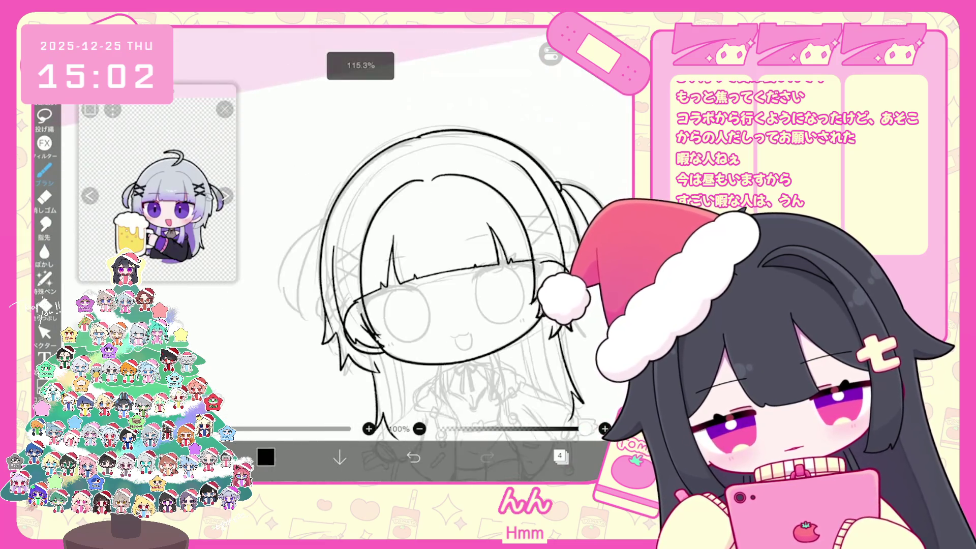
Undo the small face stroke and ponytail strokes, briefly restoring them before undoing again.
scroll(356, 254, "up", 5)
key("ctrl+z")
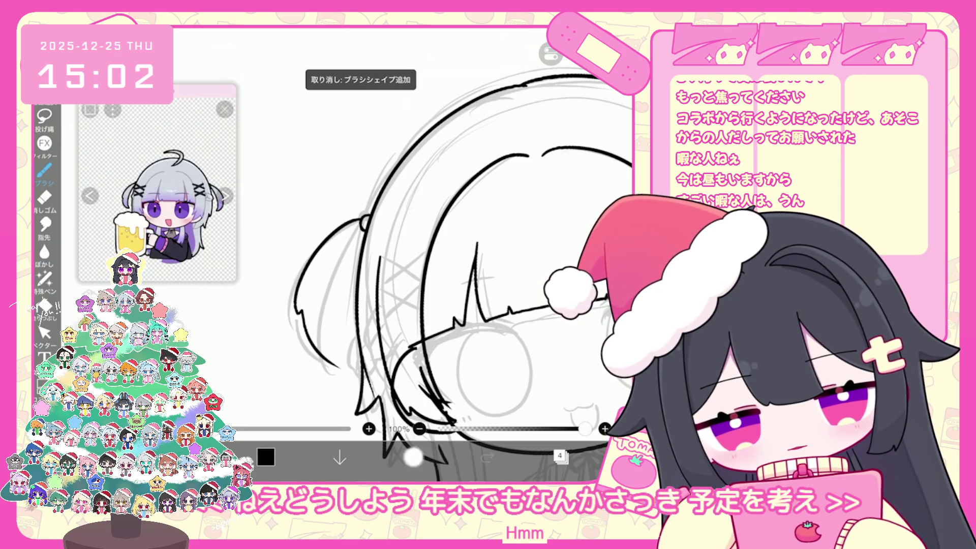
key("ctrl+z")
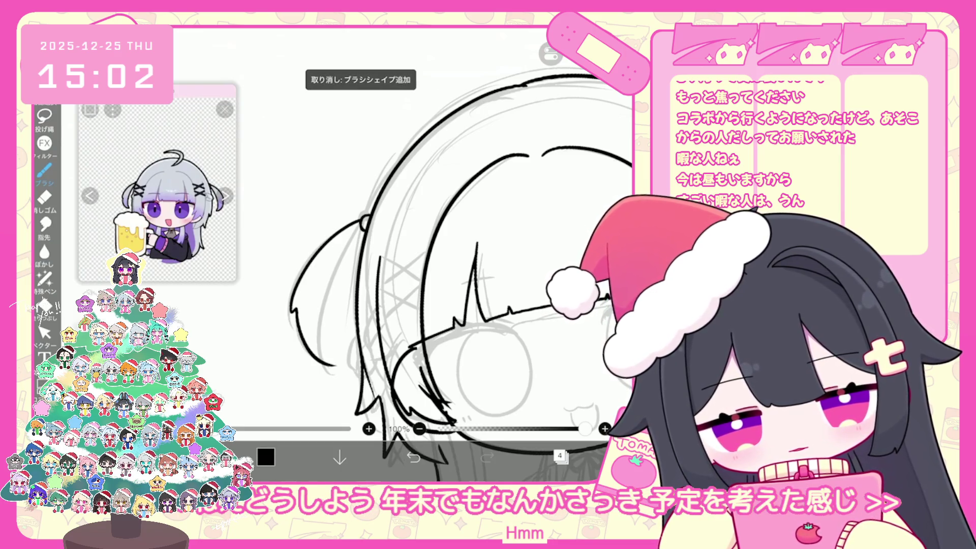
key("ctrl+z")
key("ctrl+y")
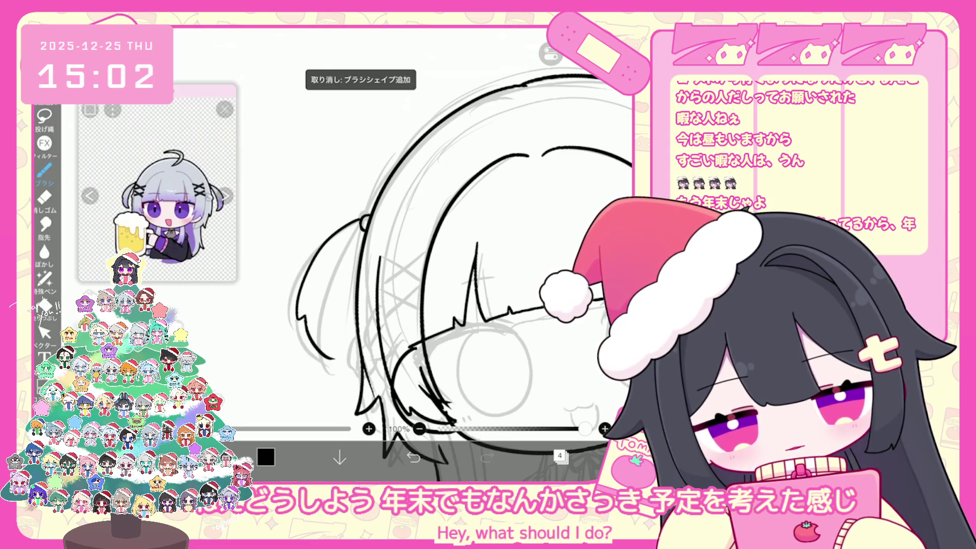
scroll(457, 255, "up", 2)
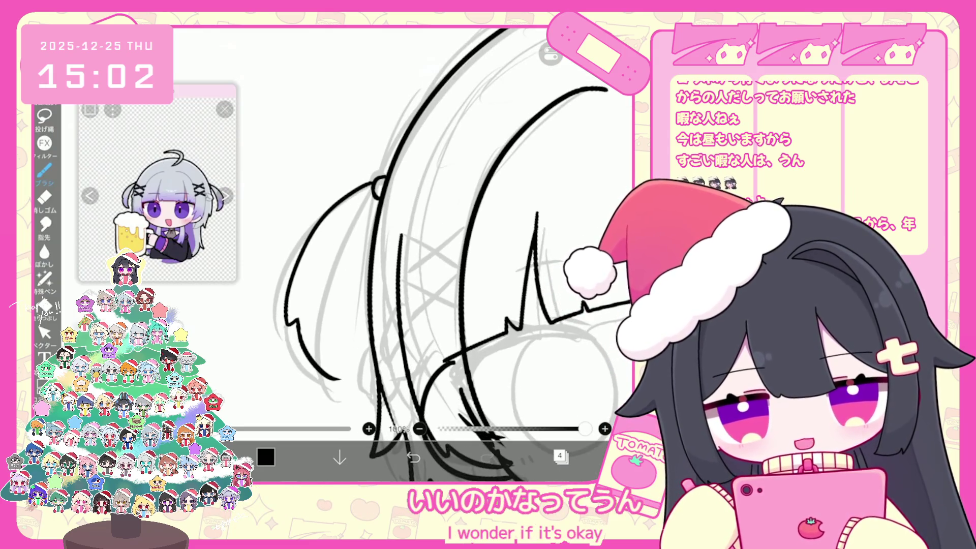
key("ctrl+z")
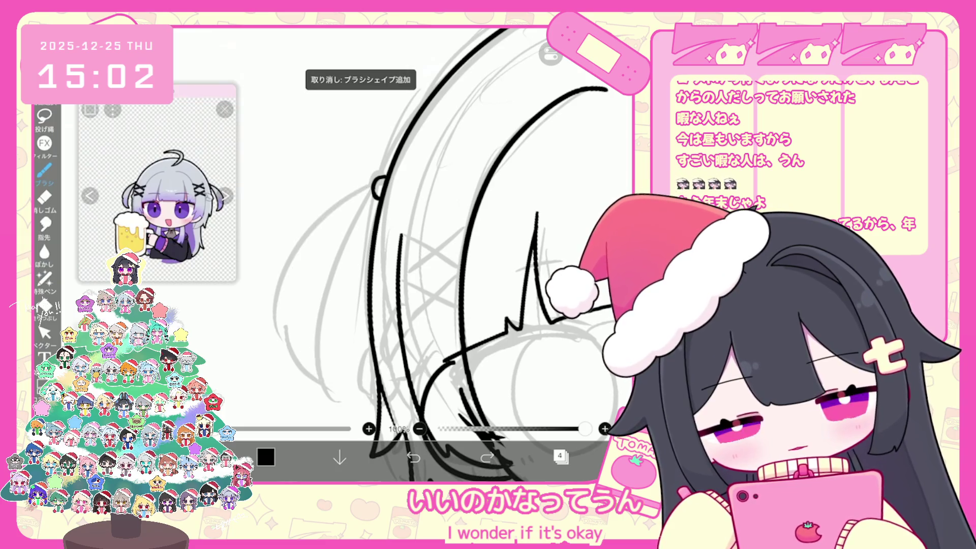
Draw a long curved hair strand down the side of the head, redrawing it once.
left_click_drag(374, 185, 283, 325)
key("ctrl+z")
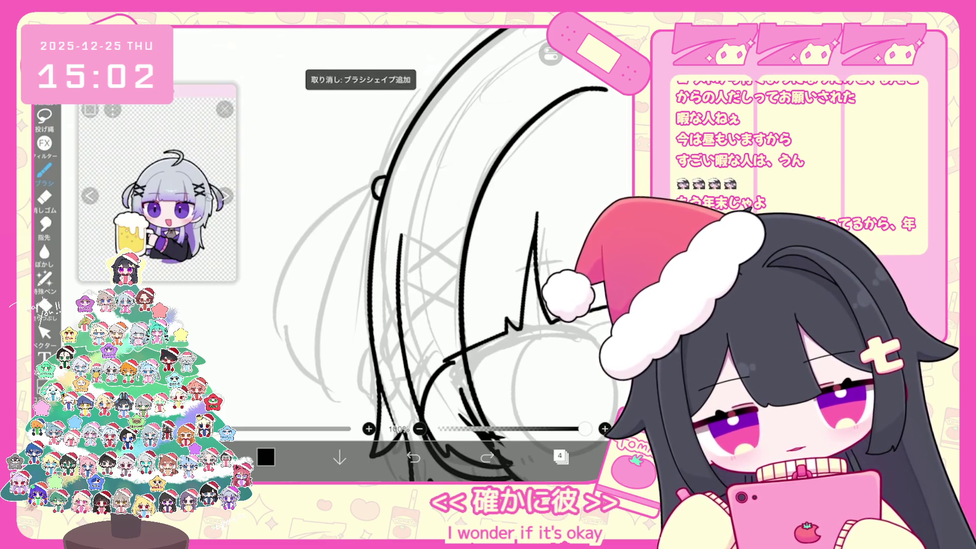
left_click_drag(374, 186, 284, 325)
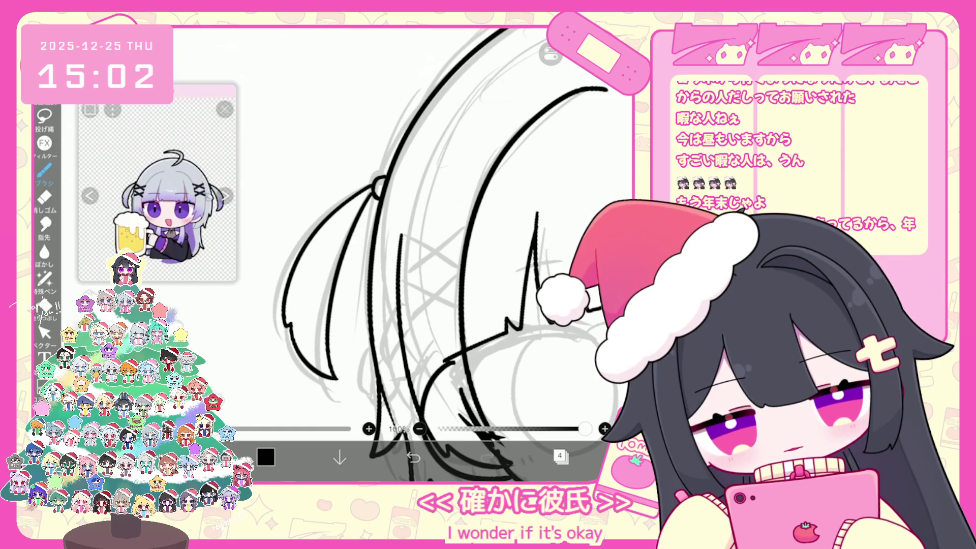
scroll(407, 255, "down", 3)
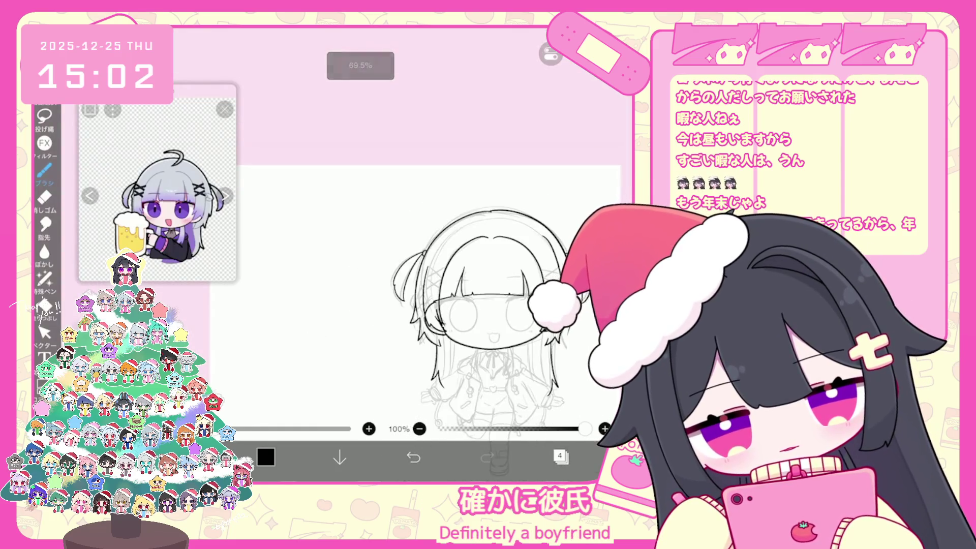
scroll(458, 305, "down", 1)
scroll(488, 203, "up", 5)
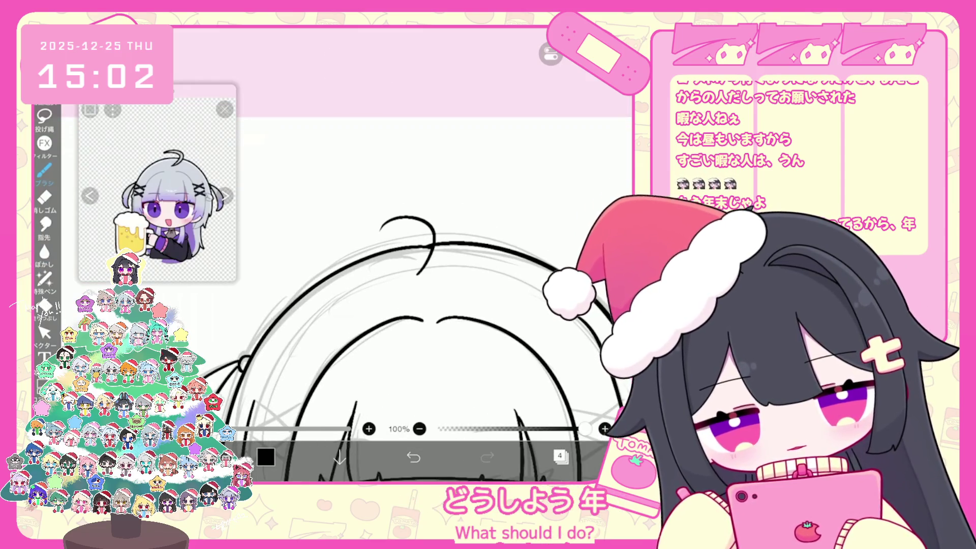
Remove the old ahoge and draw a new curved ahoge atop the head.
left_click(414, 457)
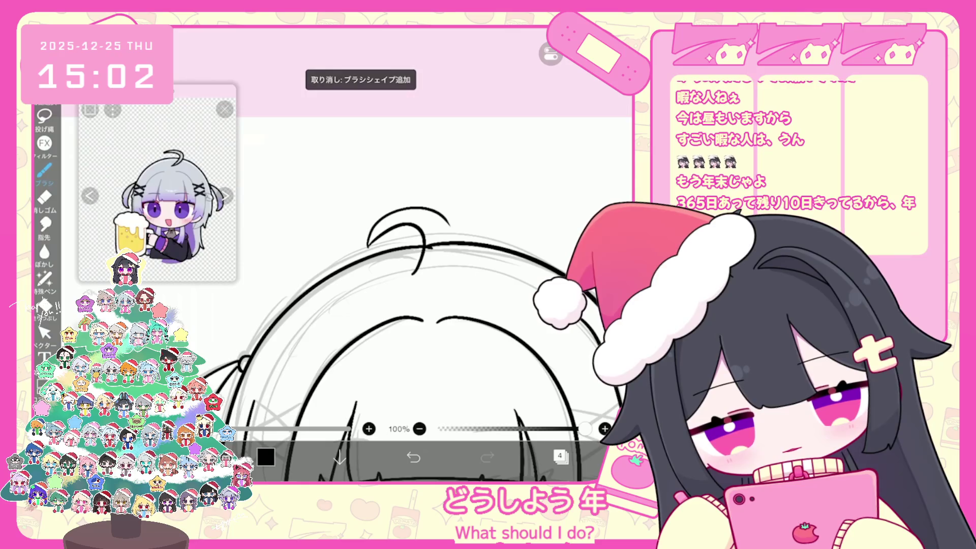
left_click(413, 457)
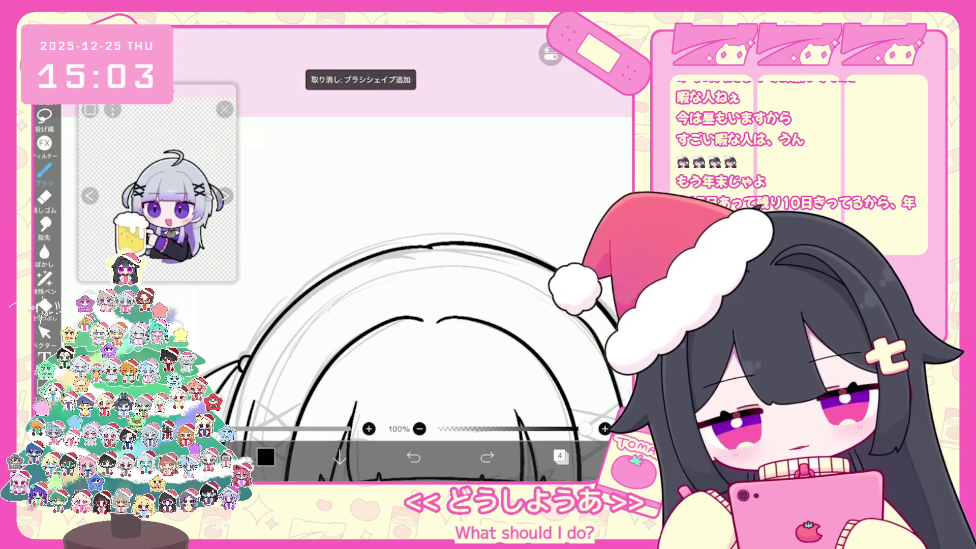
mouse_move(418, 276)
left_mouse_down()
mouse_move(415, 206)
mouse_move(430, 228)
left_mouse_up()
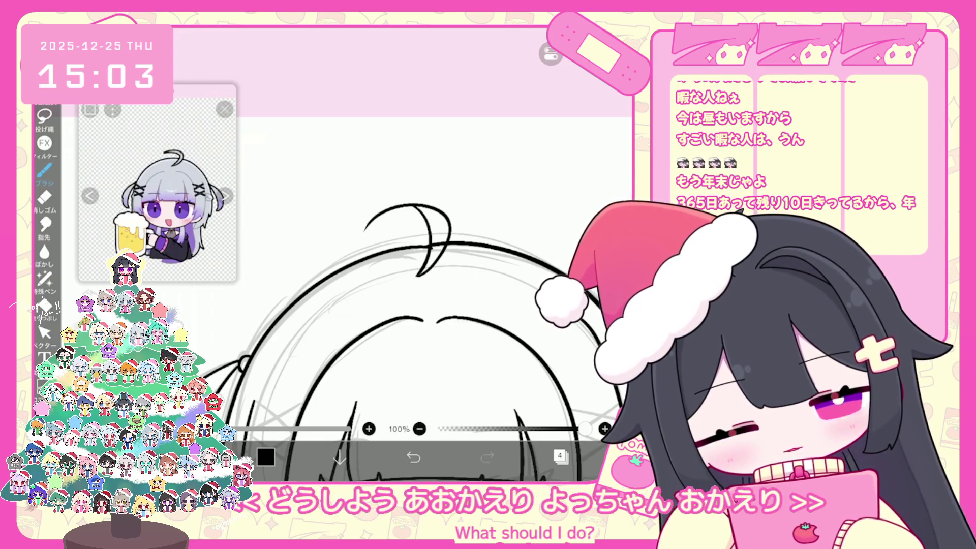
left_click_drag(364, 235, 416, 216)
scroll(437, 330, "down", 3)
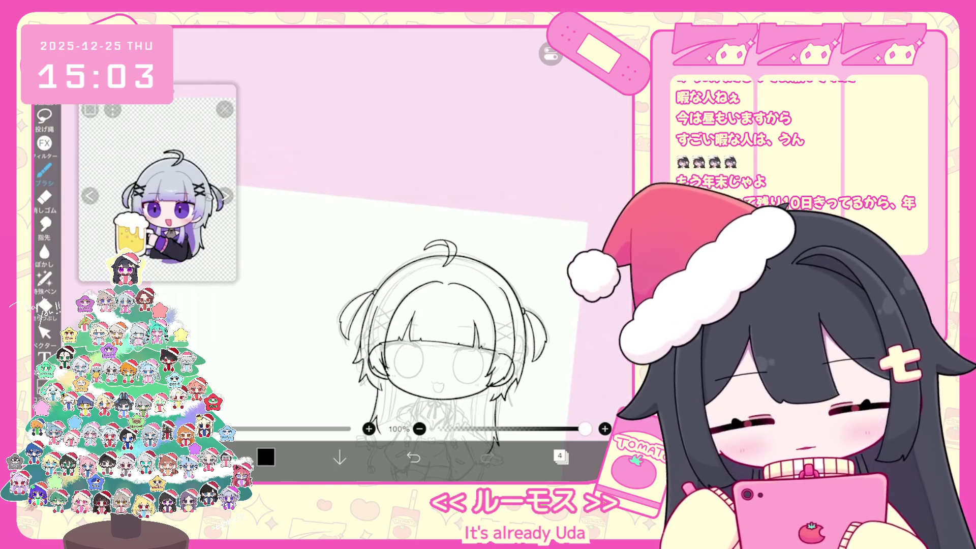
Retry the ahoge curl several times, undoing each attempt.
key("ctrl+z")
scroll(428, 331, "up", 5)
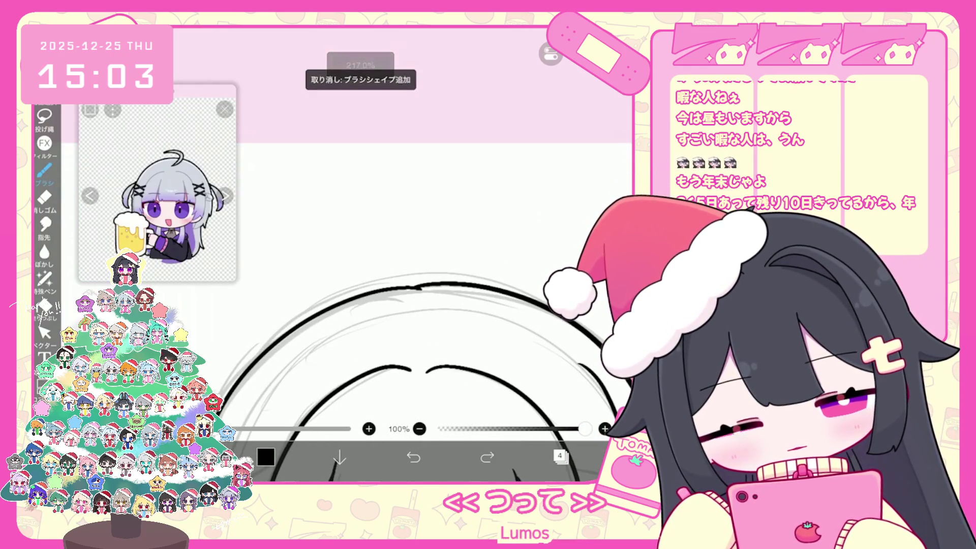
left_click_drag(427, 260, 400, 322)
key("ctrl+z")
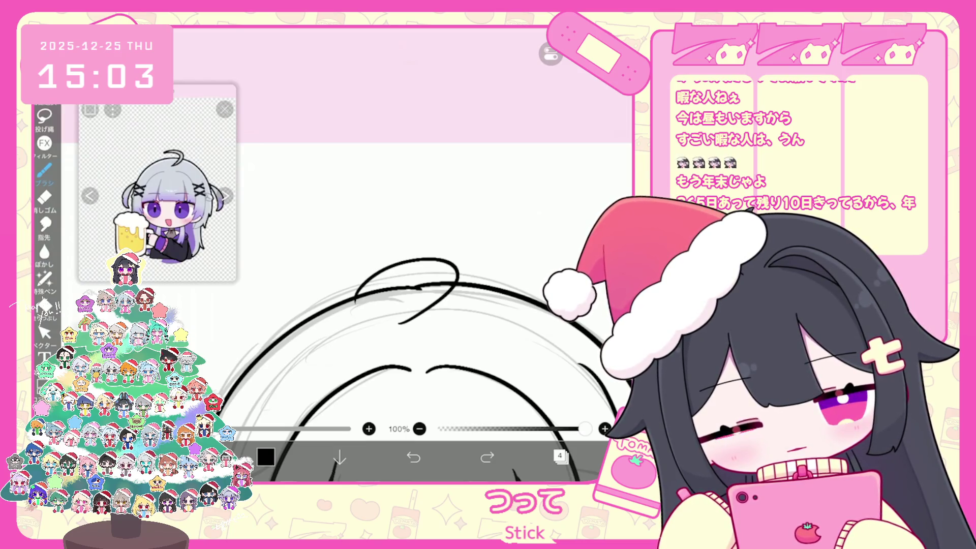
left_click_drag(430, 277, 400, 327)
key("ctrl+z")
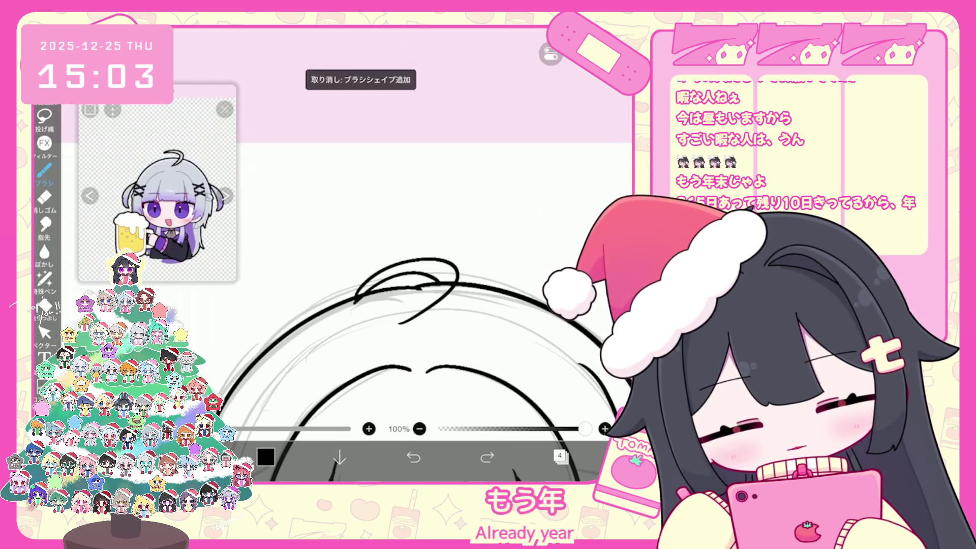
key("ctrl+z")
left_click_drag(431, 285, 424, 295)
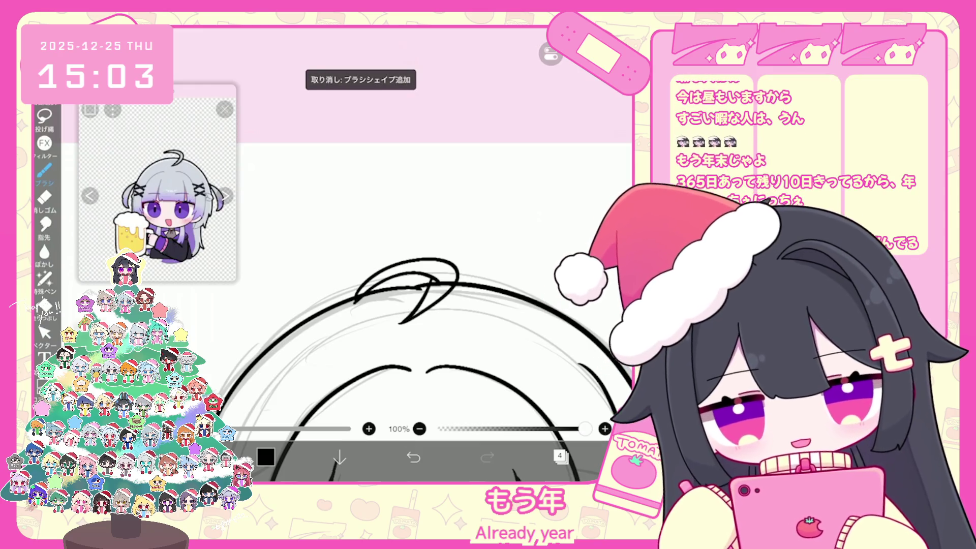
key("ctrl+z")
key("ctrl+z")
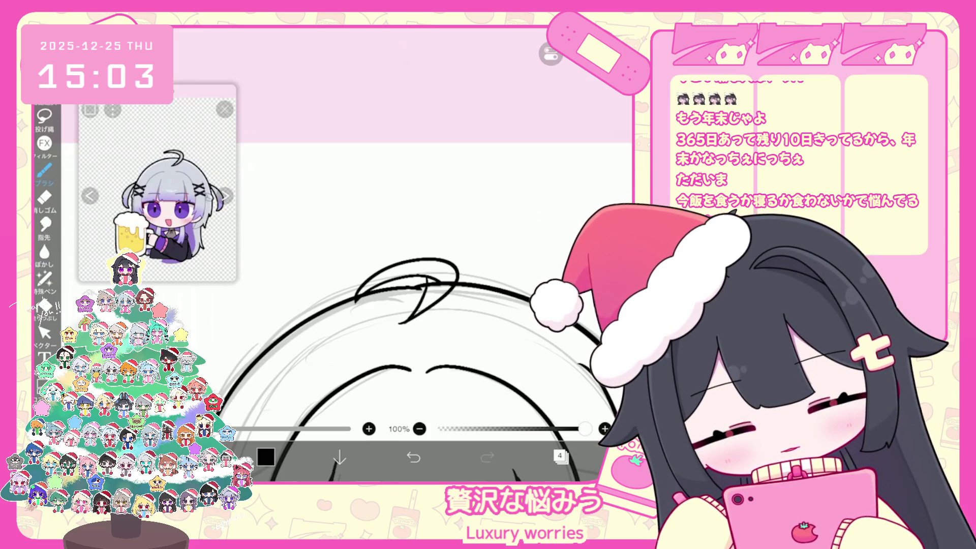
key("ctrl+z")
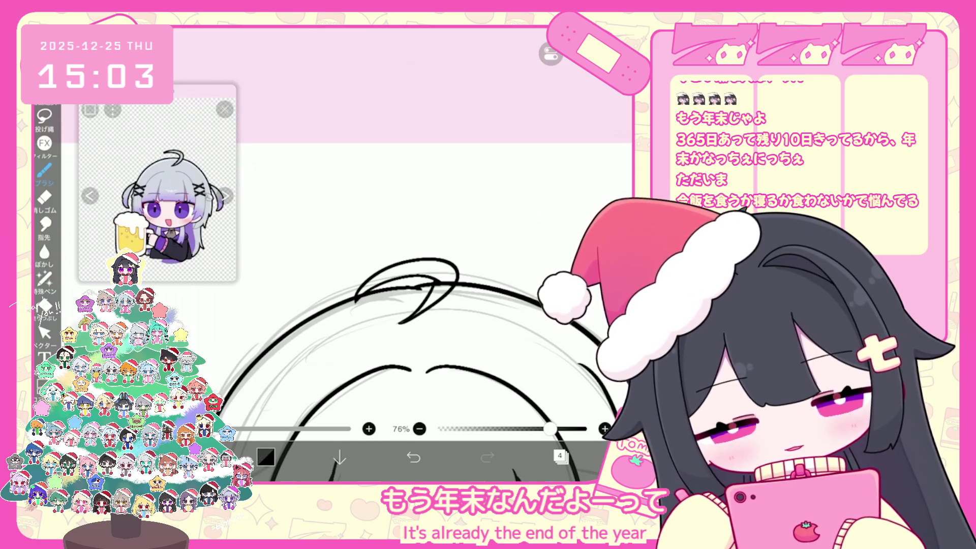
Select the ahoge stroke, rotate it about 80 degrees, then return to the brush.
left_click(45, 333)
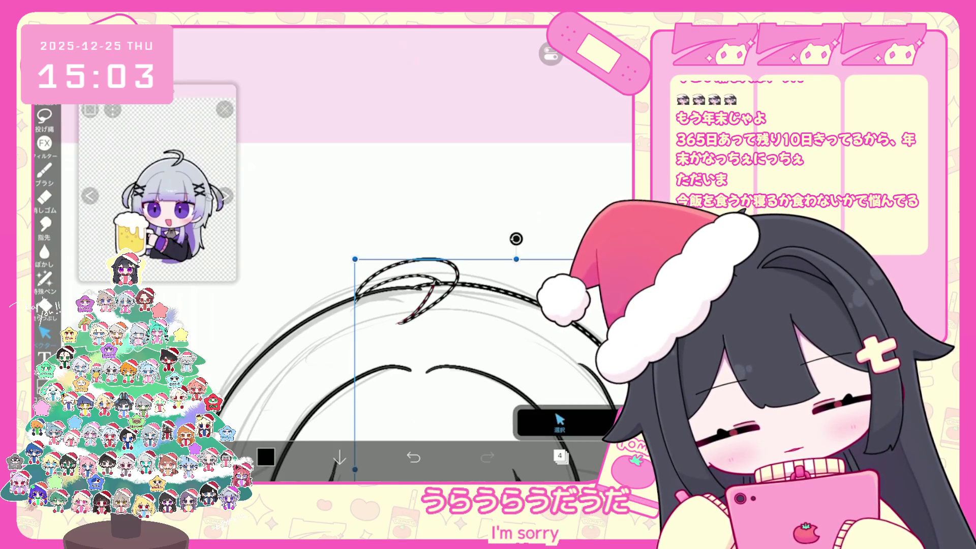
left_click(433, 285)
mouse_move(405, 240)
left_mouse_down()
mouse_move(414, 239)
mouse_move(403, 230)
left_mouse_up()
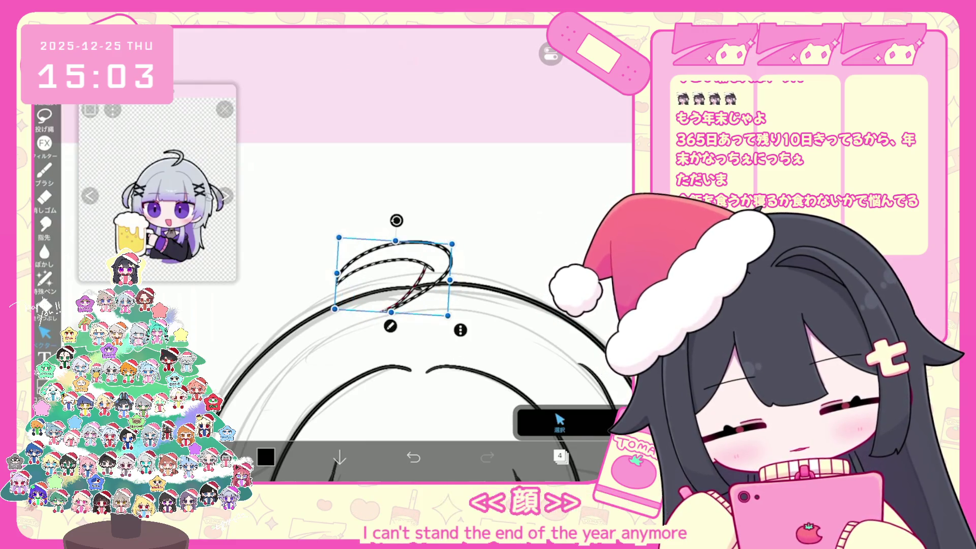
left_click(559, 422)
scroll(427, 316, "down", 5)
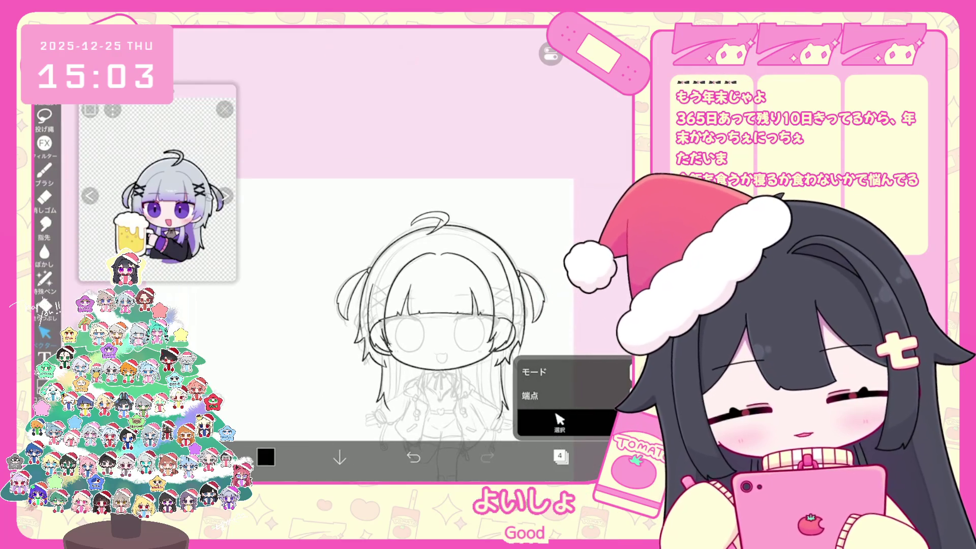
left_click(45, 170)
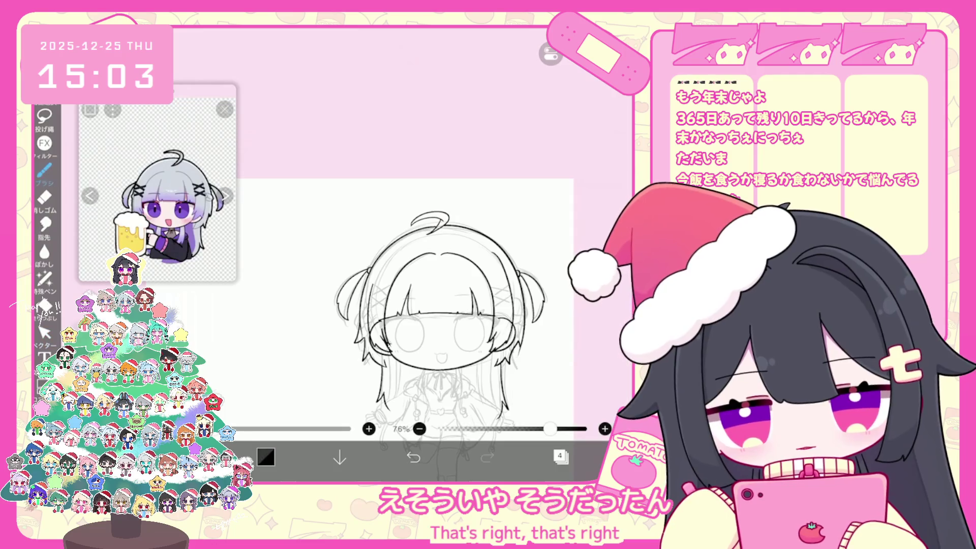
scroll(438, 305, "up", 2)
left_click(561, 456)
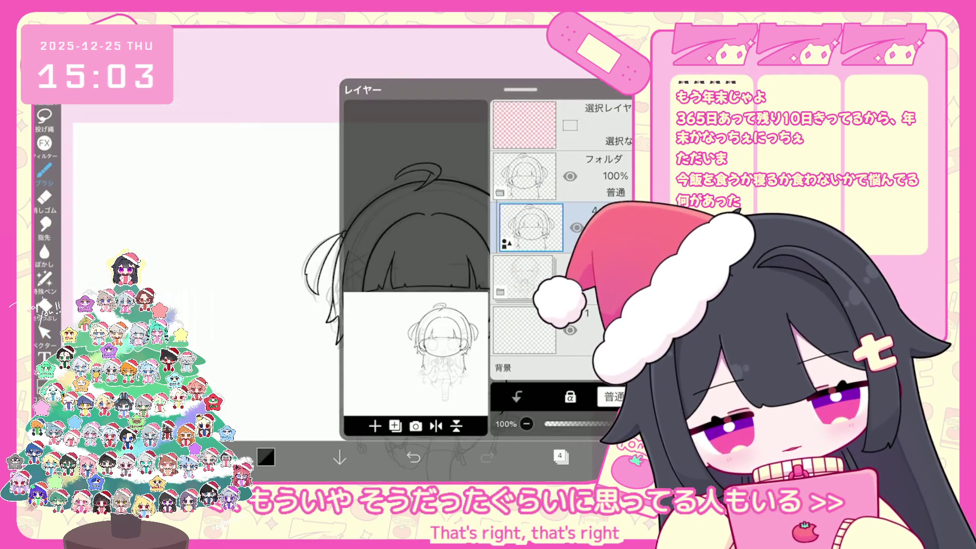
left_click(561, 456)
scroll(407, 229, "up", 5)
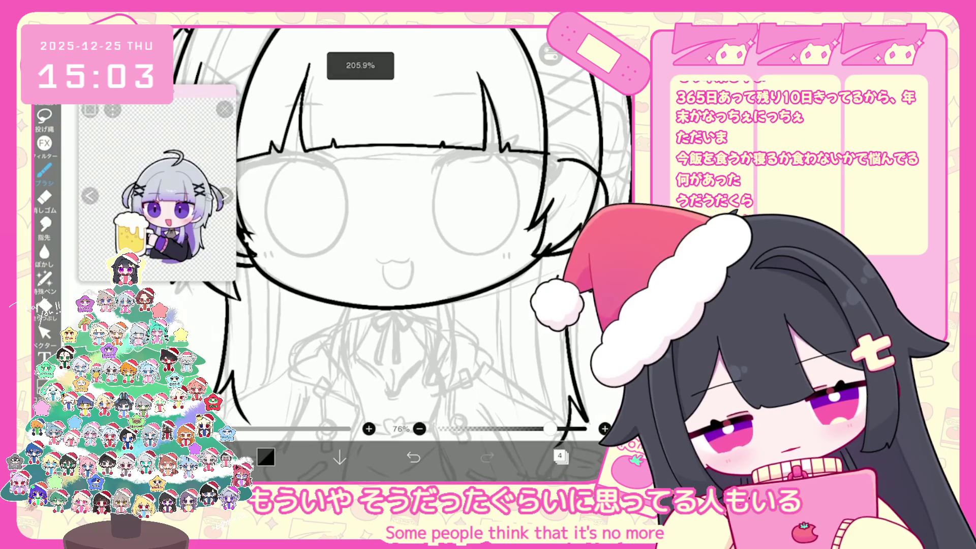
key("ctrl+z")
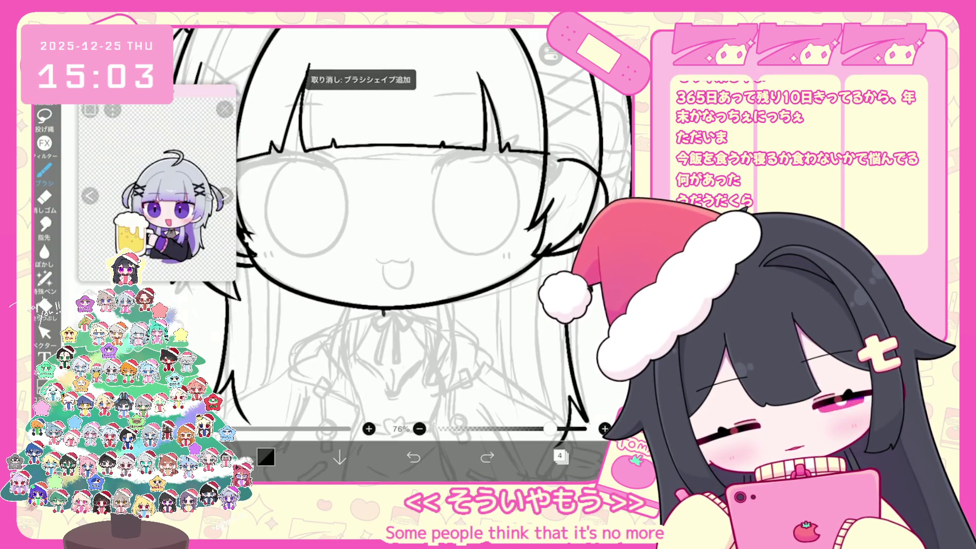
scroll(400, 254, "up", 1)
left_click_drag(407, 264, 399, 239)
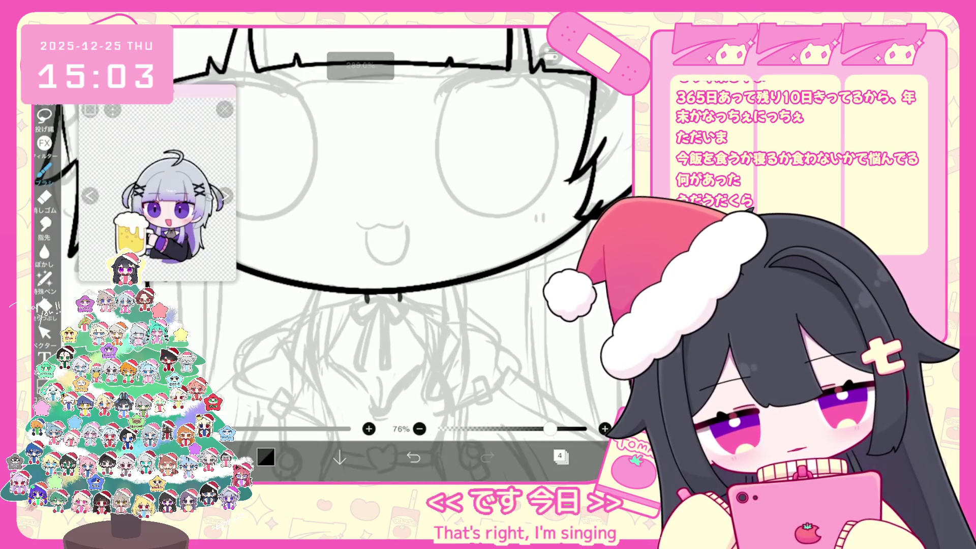
left_click_drag(363, 305, 406, 305)
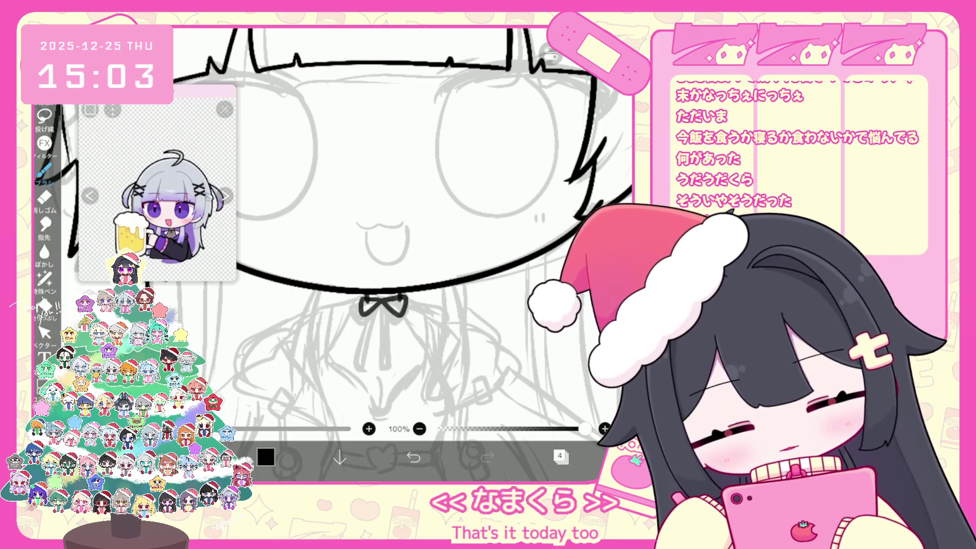
key("ctrl+z")
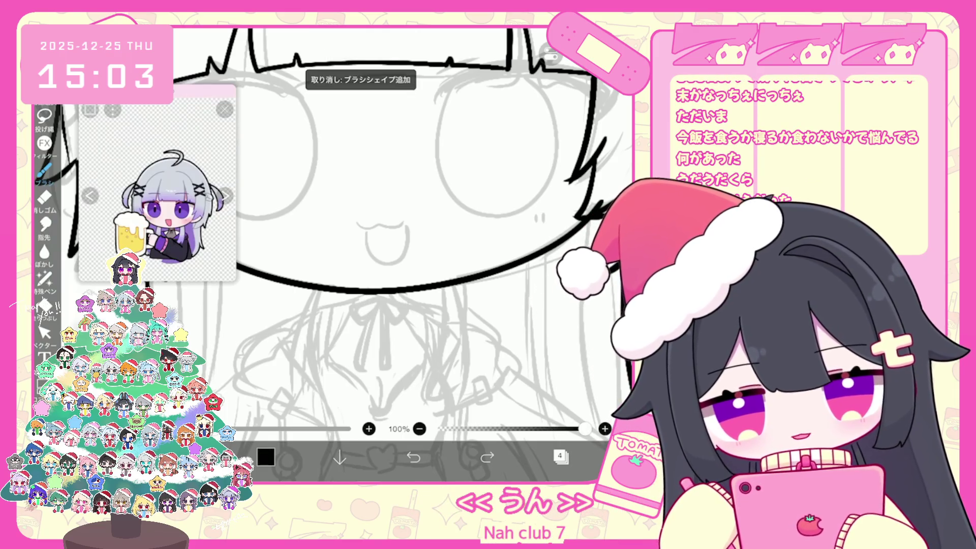
mouse_move(400, 292)
left_mouse_down()
mouse_move(402, 301)
mouse_move(384, 300)
mouse_move(409, 313)
mouse_move(368, 344)
left_mouse_up()
key("ctrl+z")
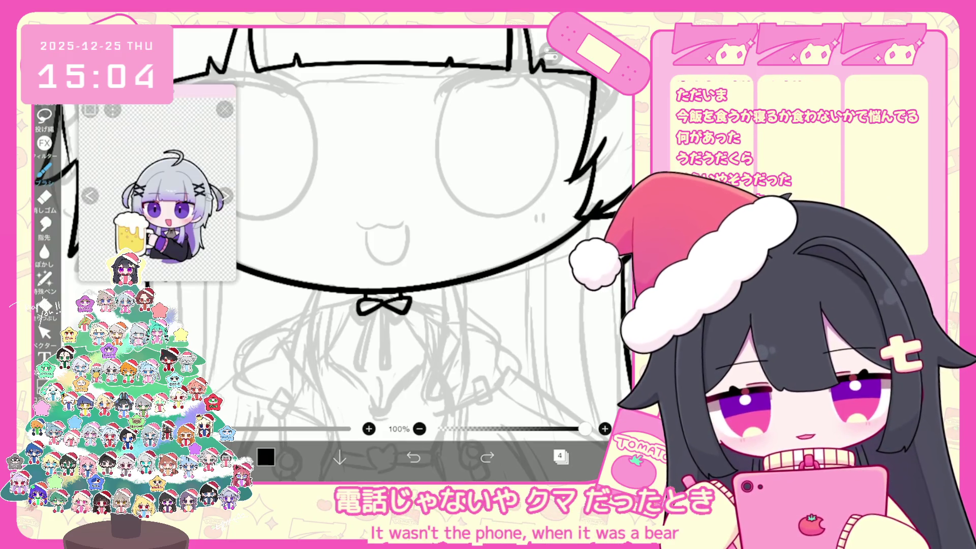
key("ctrl+z")
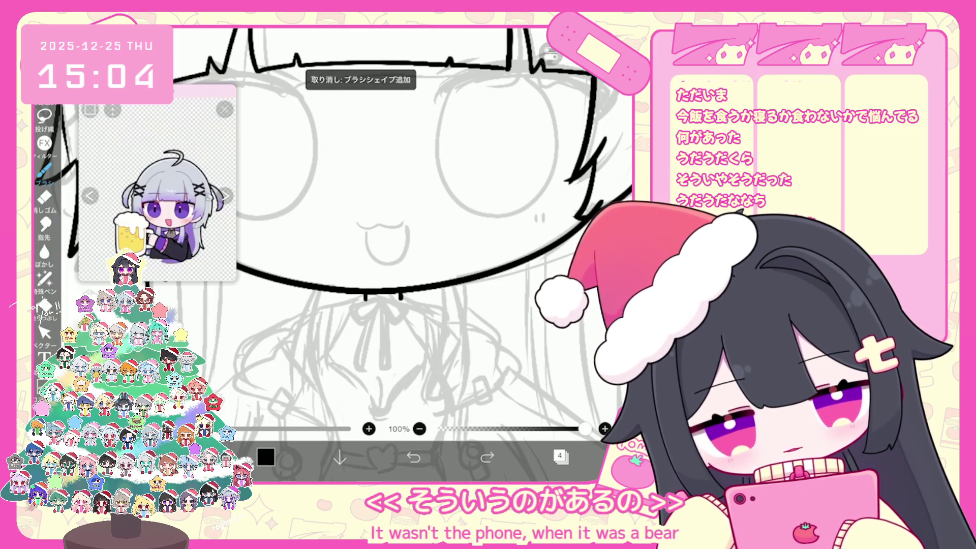
mouse_move(363, 301)
left_mouse_down()
mouse_move(400, 299)
mouse_move(359, 310)
mouse_move(362, 321)
left_mouse_up()
key("ctrl+z")
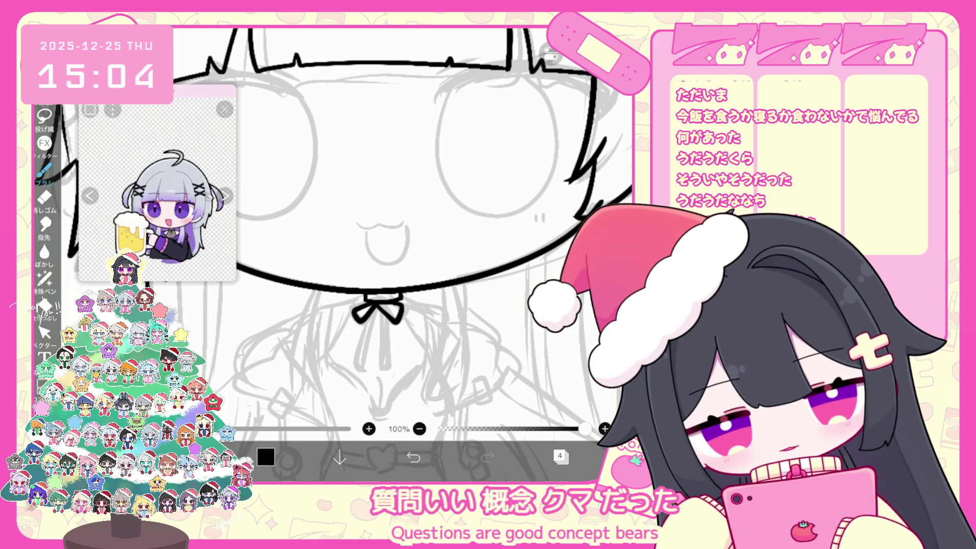
left_click_drag(371, 310, 365, 354)
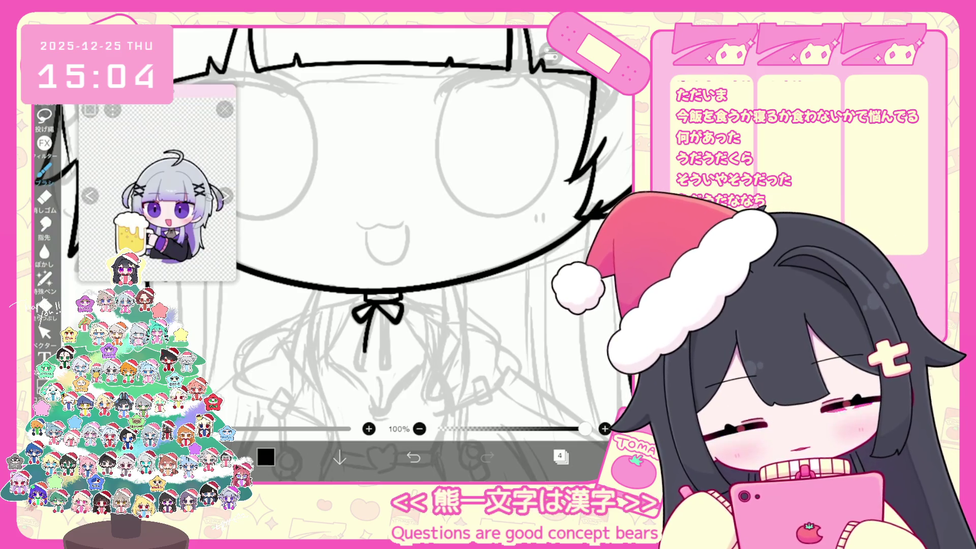
key("ctrl+z")
left_click_drag(374, 308, 365, 358)
scroll(407, 229, "down", 3)
scroll(407, 228, "up", 3)
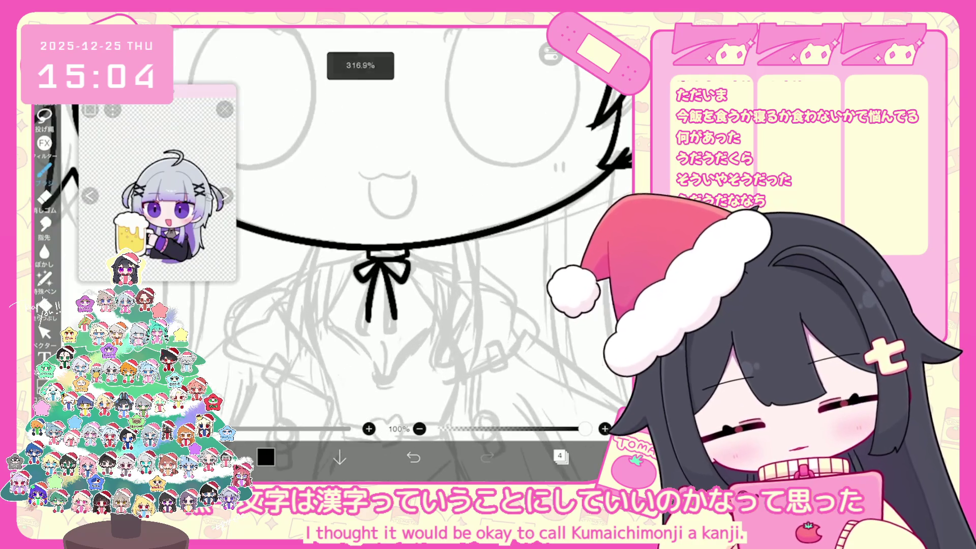
left_click_drag(410, 259, 448, 258)
key("ctrl+z")
left_click_drag(449, 258, 454, 257)
key("ctrl+z")
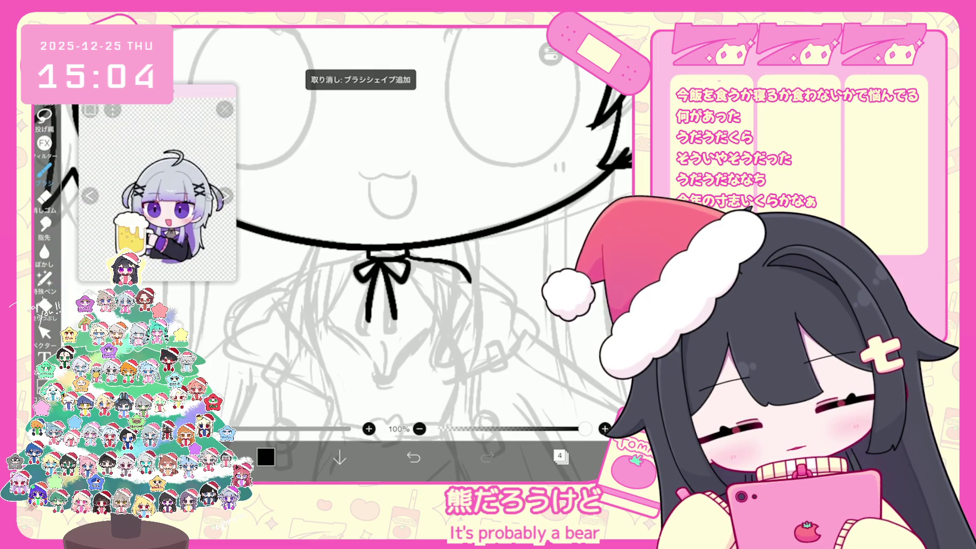
left_click_drag(316, 271, 306, 280)
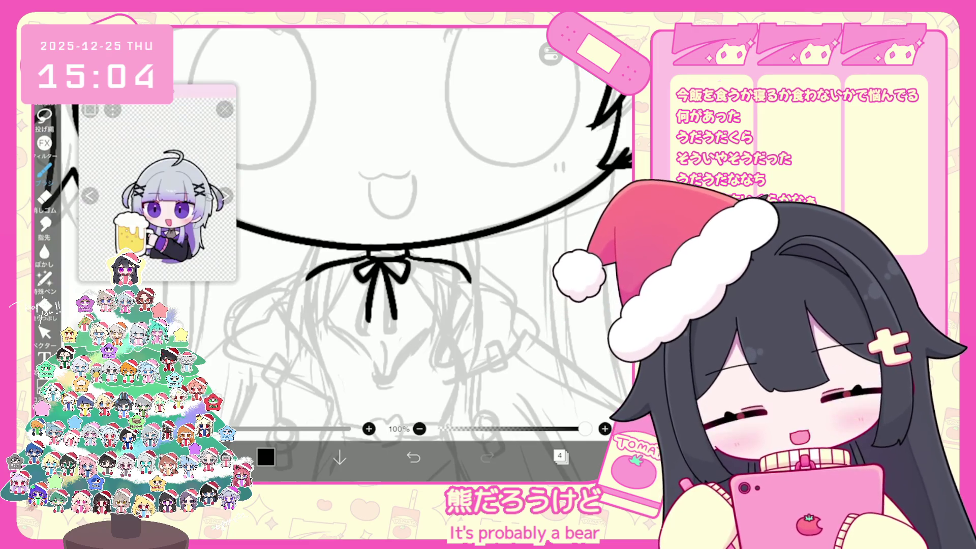
key("ctrl+z")
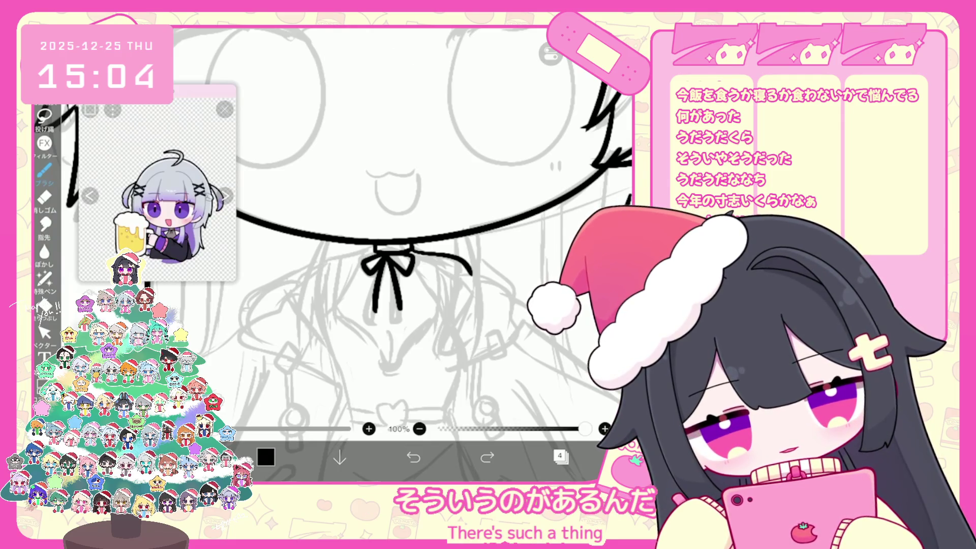
left_click_drag(374, 251, 310, 293)
key("ctrl+z")
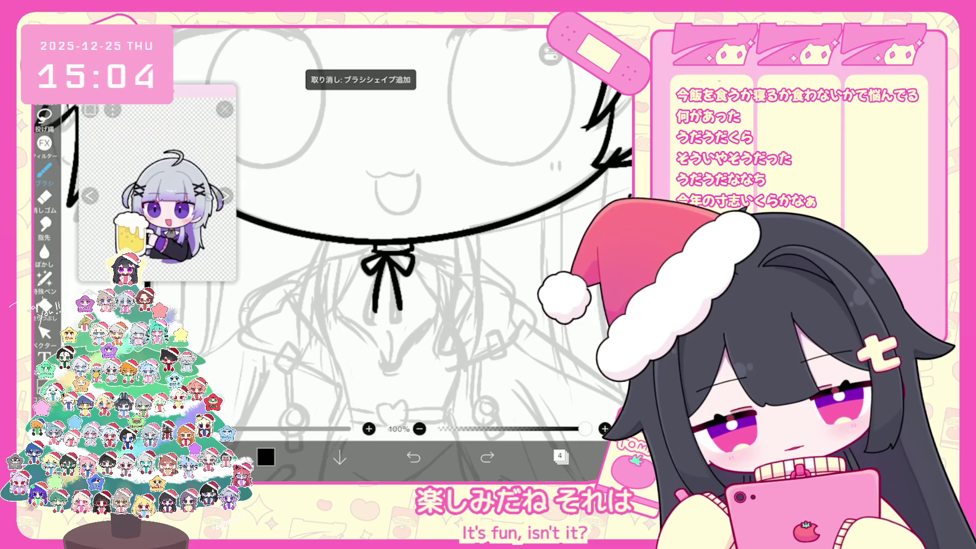
key("ctrl+z")
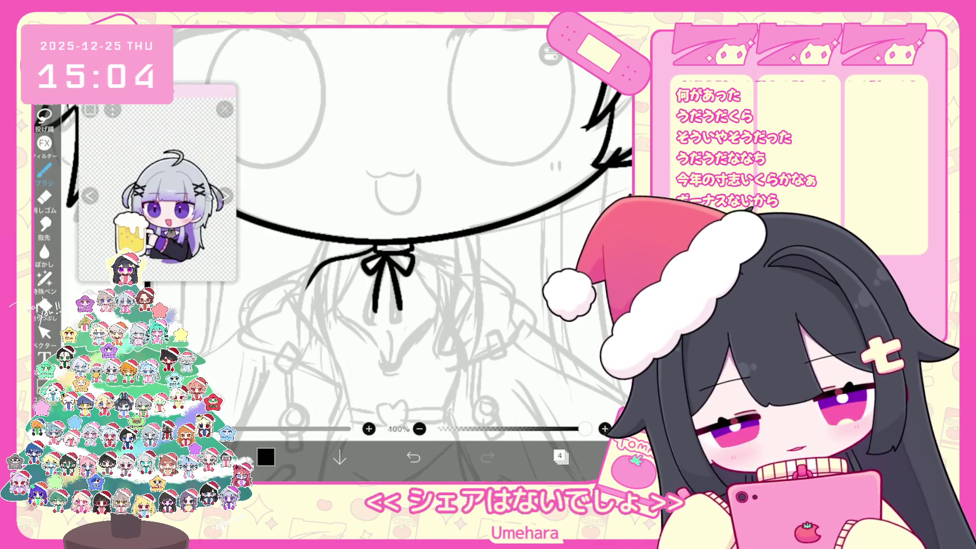
key("ctrl+z")
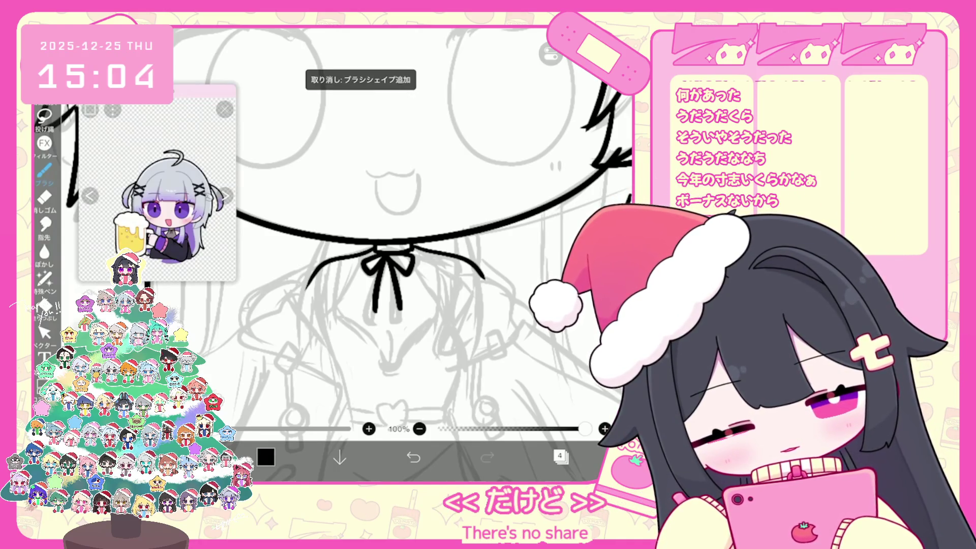
scroll(402, 254, "down", 3)
scroll(430, 254, "down", 2)
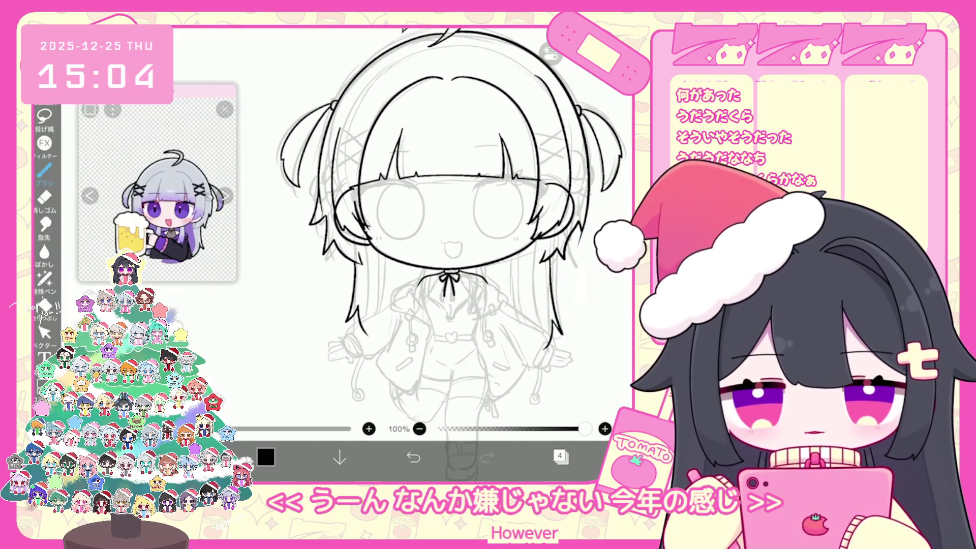
Remove the small stray stroke and the earlier black sleeve strokes.
scroll(493, 325, "up", 3)
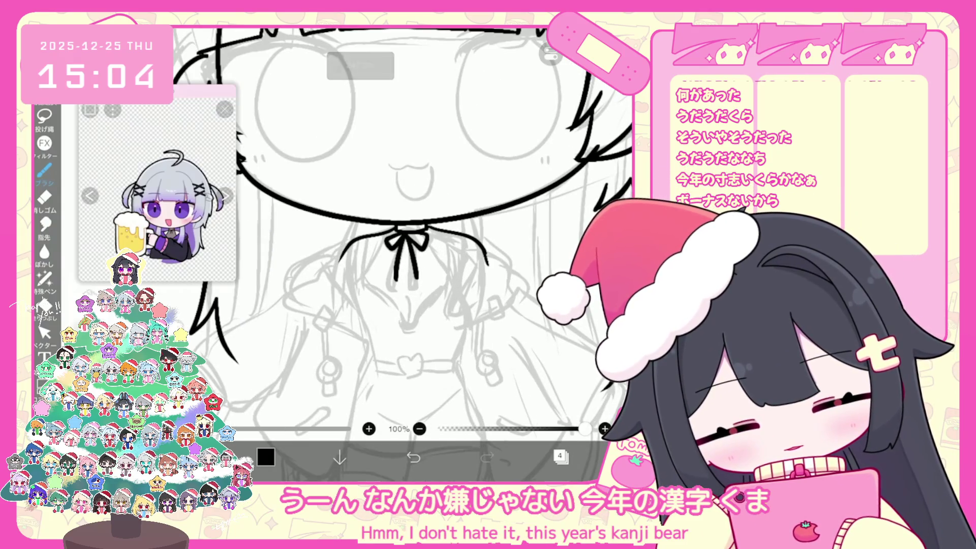
key("ctrl+z")
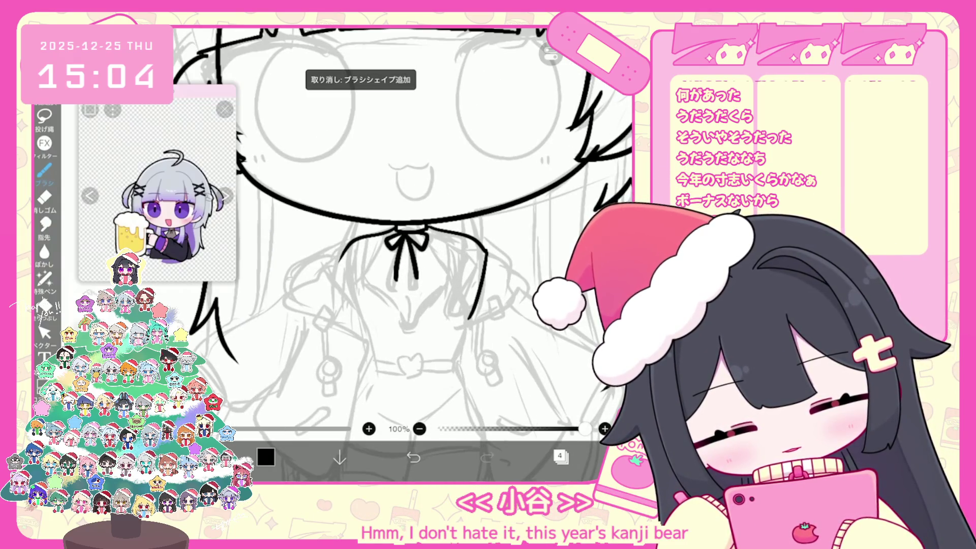
key("ctrl+z")
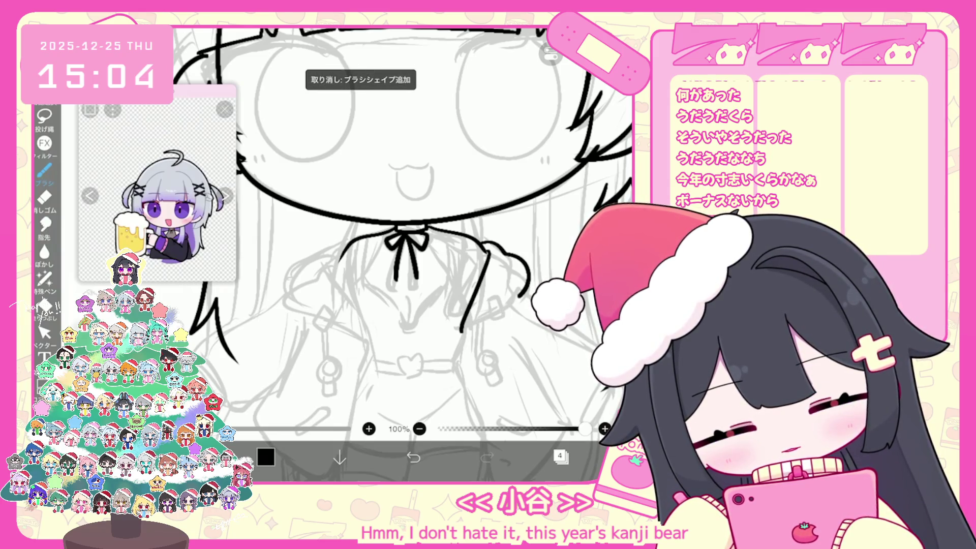
scroll(402, 254, "down", 2)
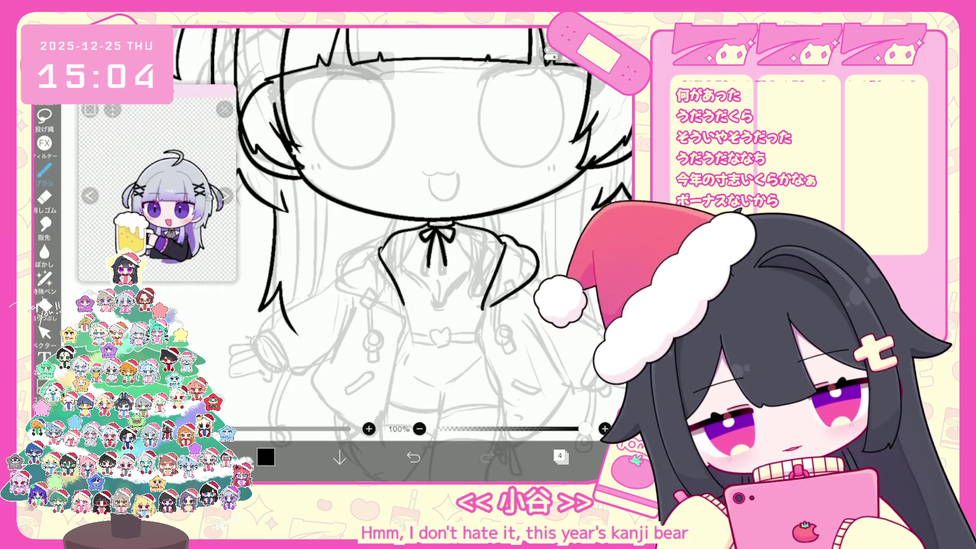
key("ctrl+z")
scroll(401, 255, "up", 2)
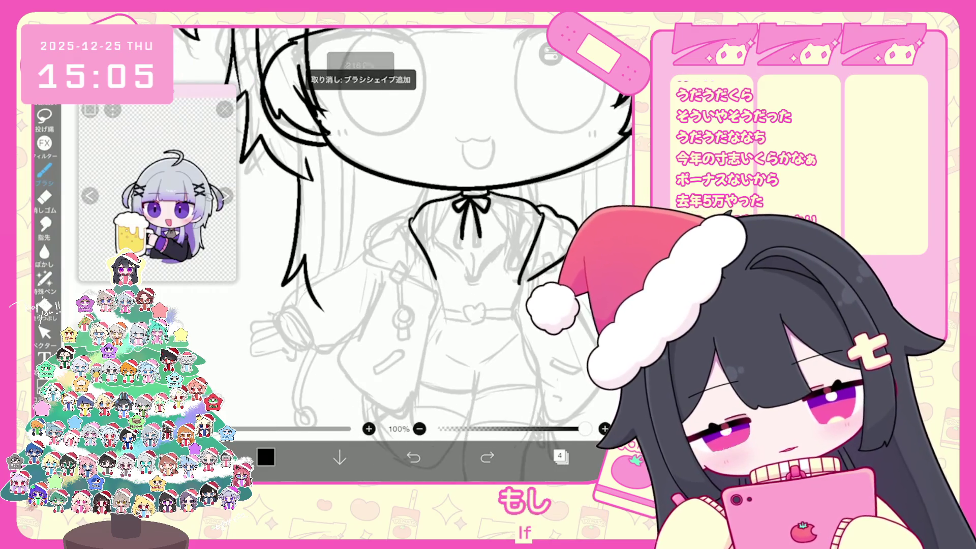
Trace the sleeve outline below the shoulder in two strokes, undoing the second.
left_click_drag(436, 293, 401, 407)
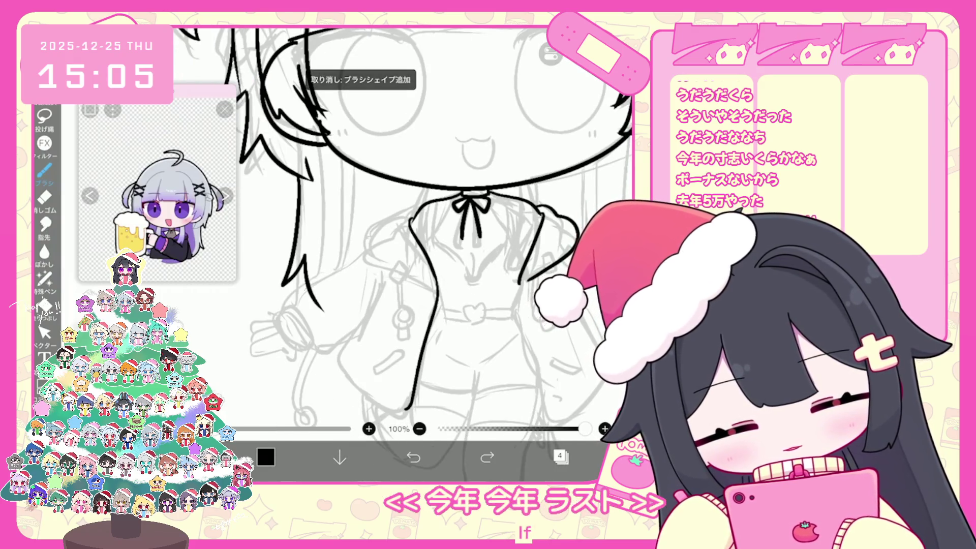
mouse_move(383, 281)
left_mouse_down()
mouse_move(340, 354)
mouse_move(397, 409)
left_mouse_up()
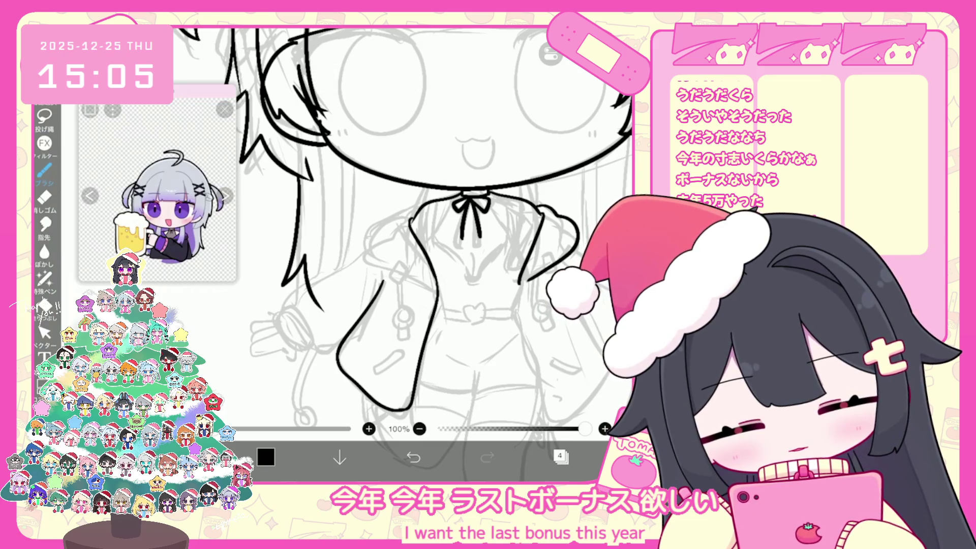
scroll(402, 239, "down", 1)
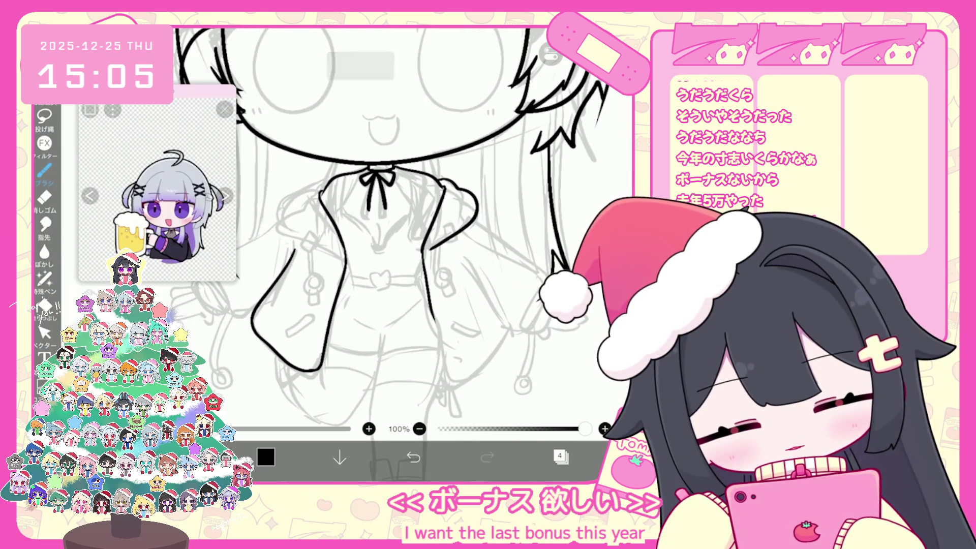
key("ctrl+z")
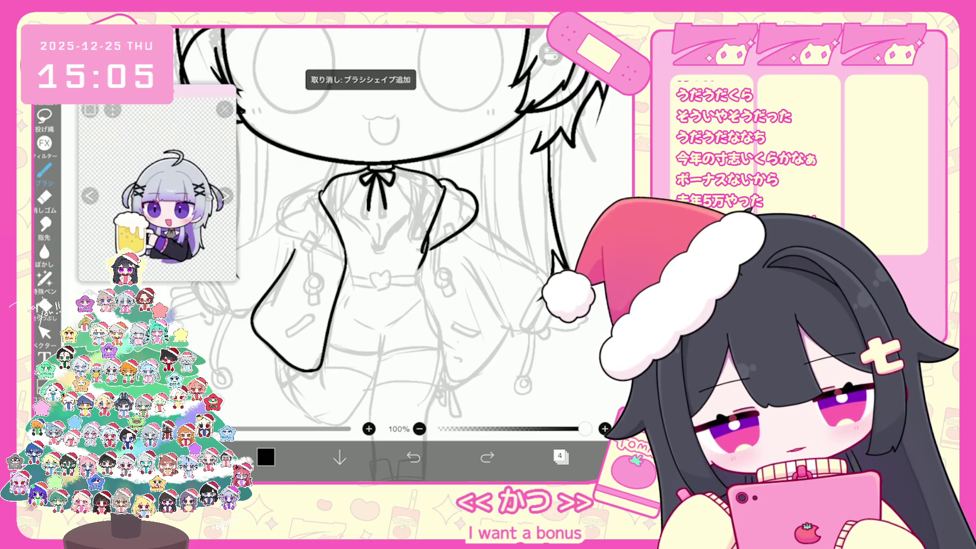
scroll(404, 97, "up", 3)
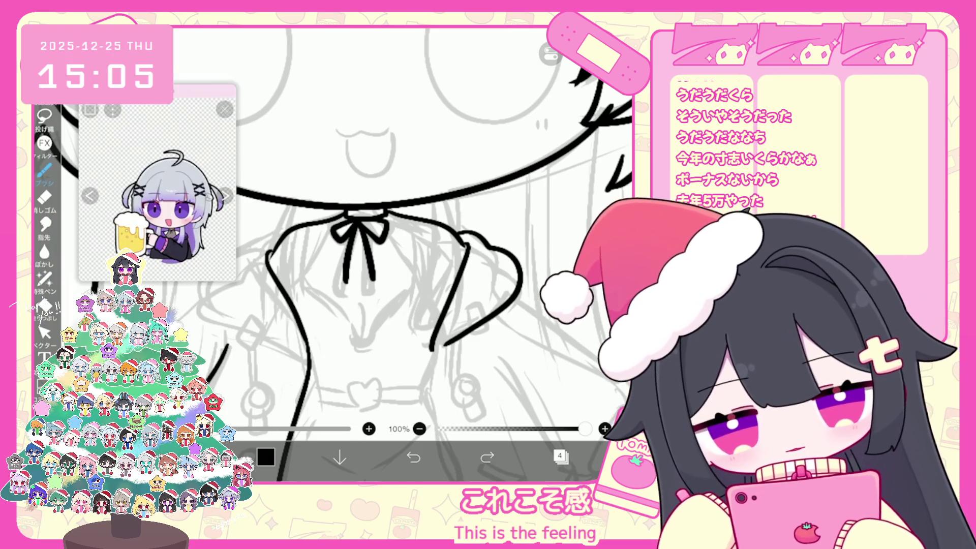
Replace the rejected strokes near the ribbon with lines along the ribbon and left of the bow.
key("ctrl+z")
left_click_drag(391, 219, 417, 270)
key("ctrl+z")
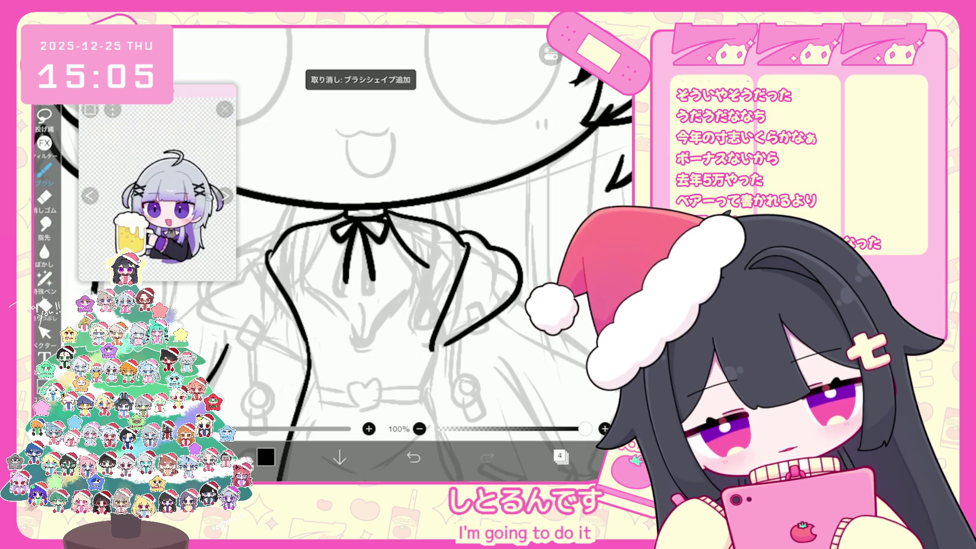
scroll(406, 254, "up", 1)
key("ctrl+z")
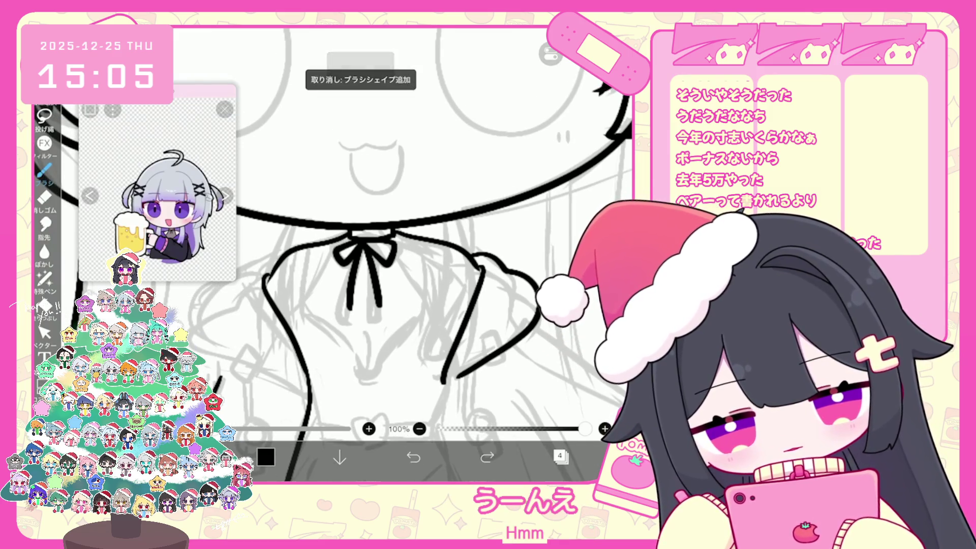
key("ctrl+z")
key("ctrl+z")
left_click_drag(399, 237, 437, 304)
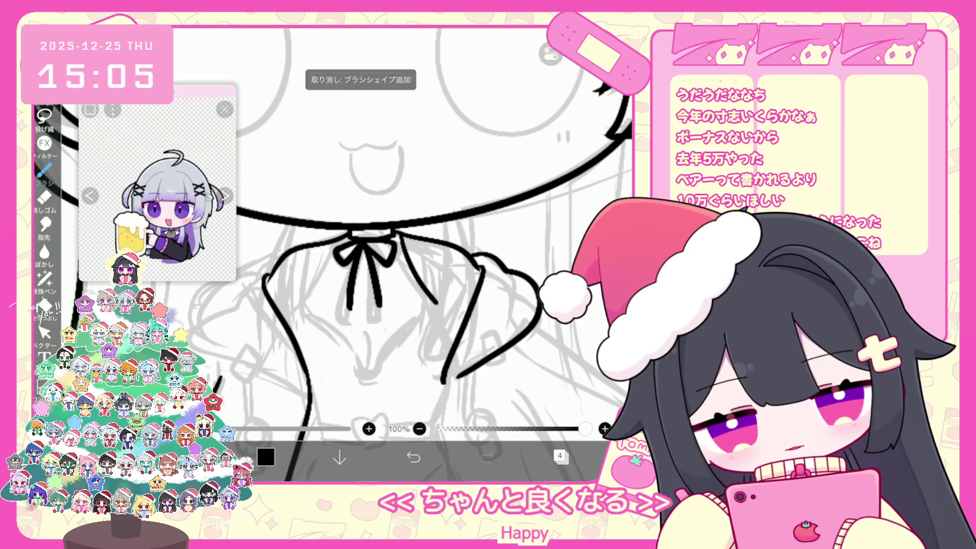
left_click_drag(338, 243, 302, 307)
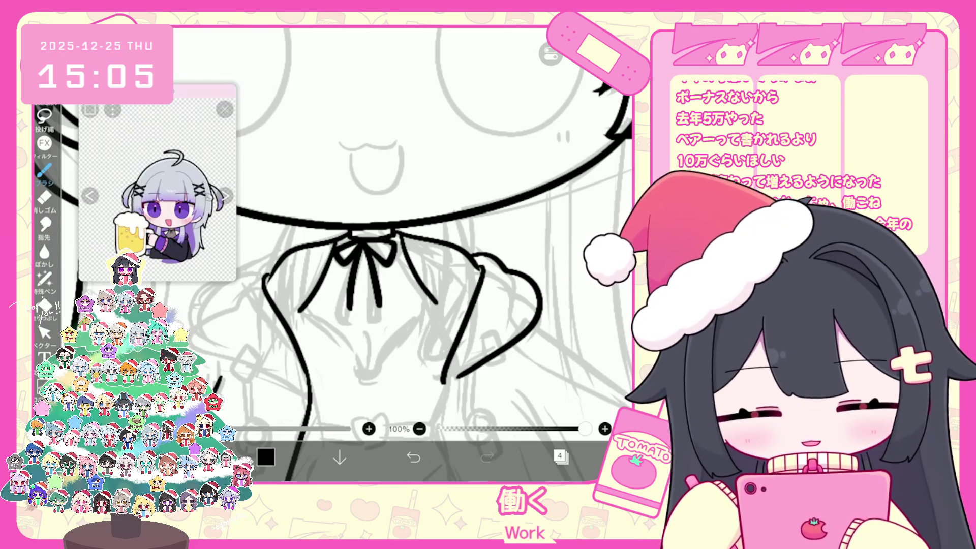
Ink the right slant and the left line of the V-neck collar.
scroll(402, 280, "down", 2)
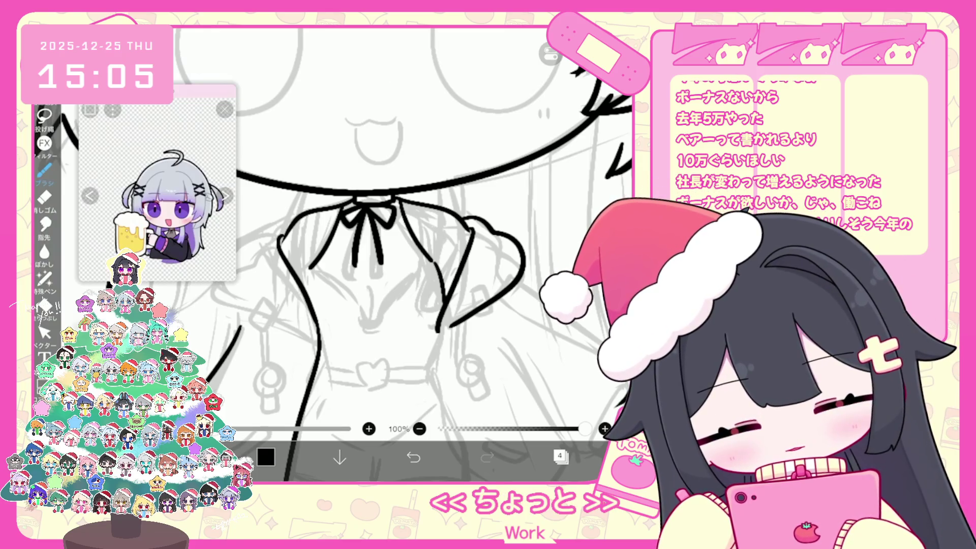
key("ctrl+z")
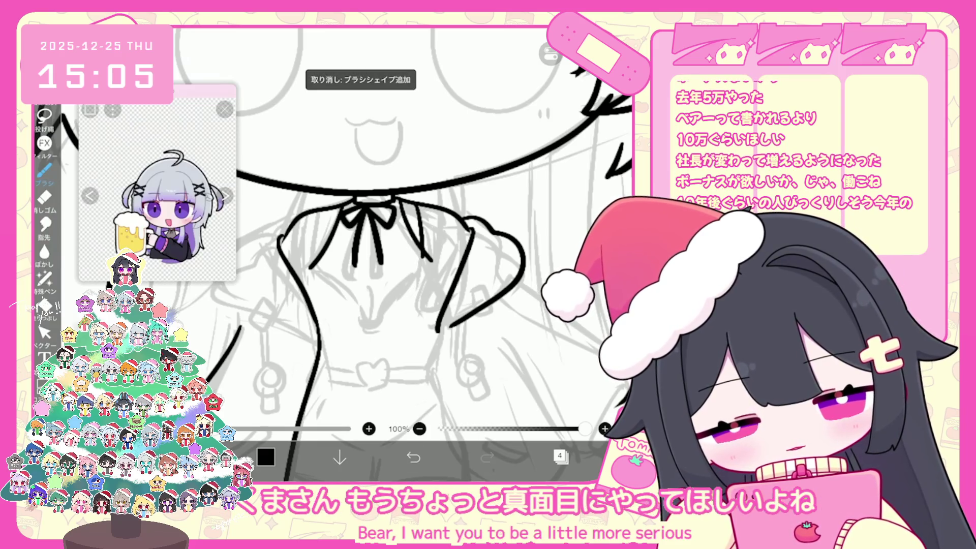
left_click_drag(424, 257, 393, 288)
mouse_move(316, 212)
left_mouse_down()
mouse_move(323, 267)
mouse_move(369, 321)
left_mouse_up()
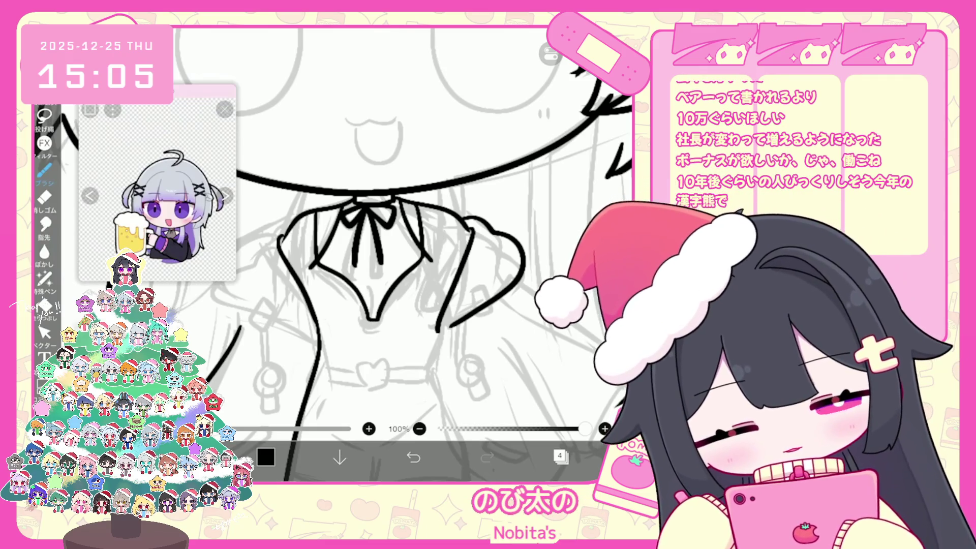
Redraw the long jacket front-edge line right of the collar, discarding unsatisfactory attempts.
key("ctrl+z")
left_click_drag(433, 210, 449, 342)
key("ctrl+z")
mouse_move(434, 208)
left_mouse_down()
mouse_move(446, 275)
mouse_move(430, 362)
left_mouse_up()
key("ctrl+z")
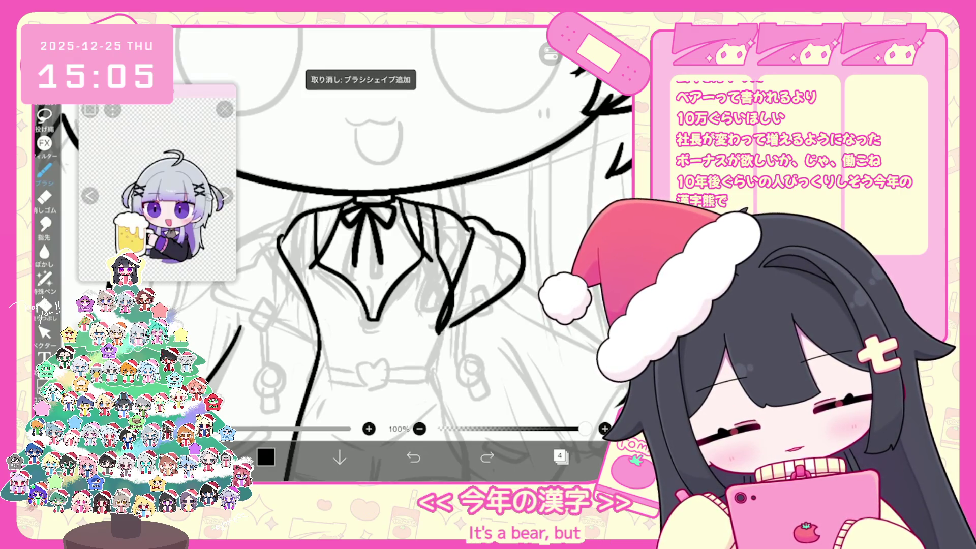
left_click(414, 457)
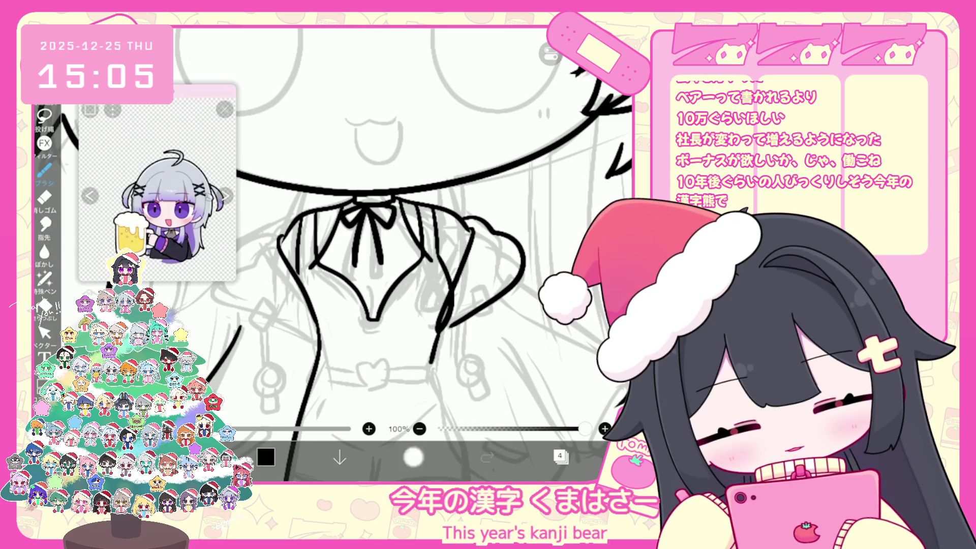